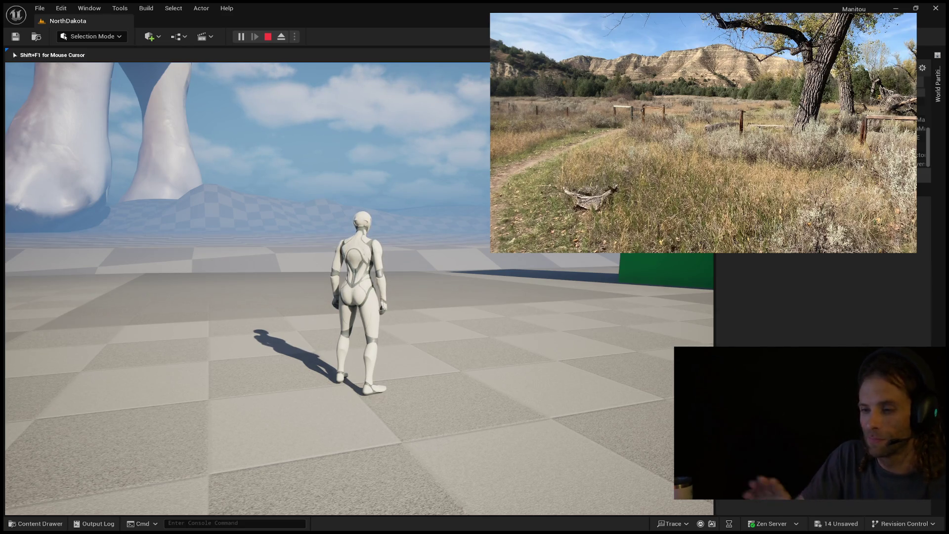
- In Play mode, run the character around the checkered floor with WASD, past the green wall
mouse_move(360, 277)
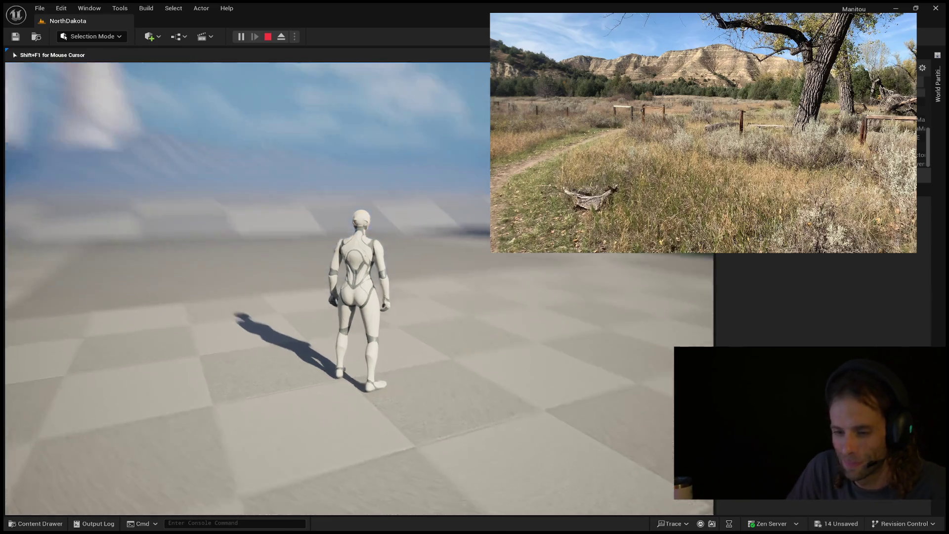
key("w")
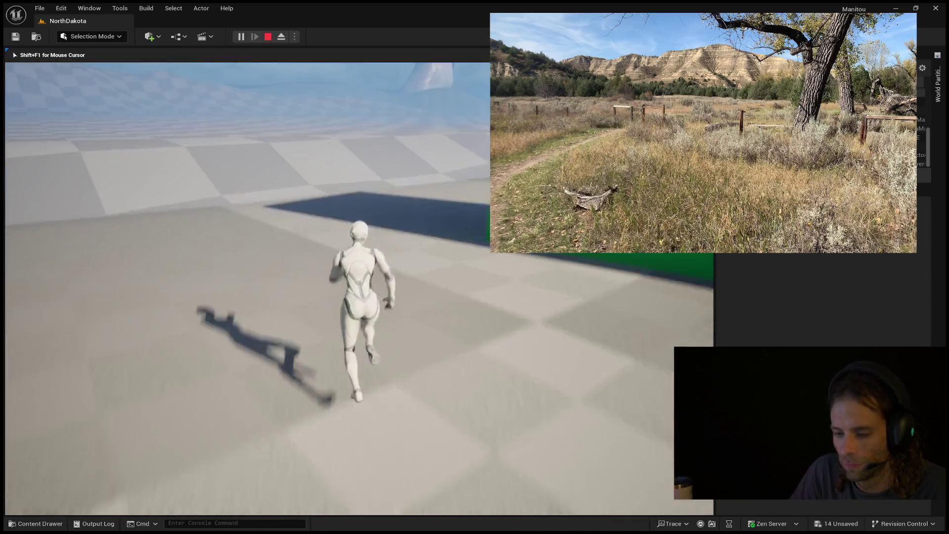
key("a")
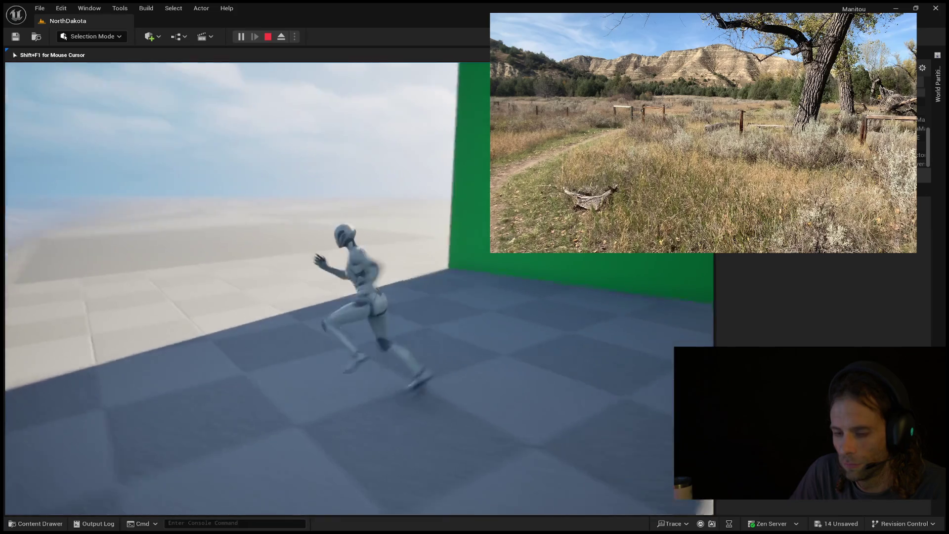
key("s")
key("d")
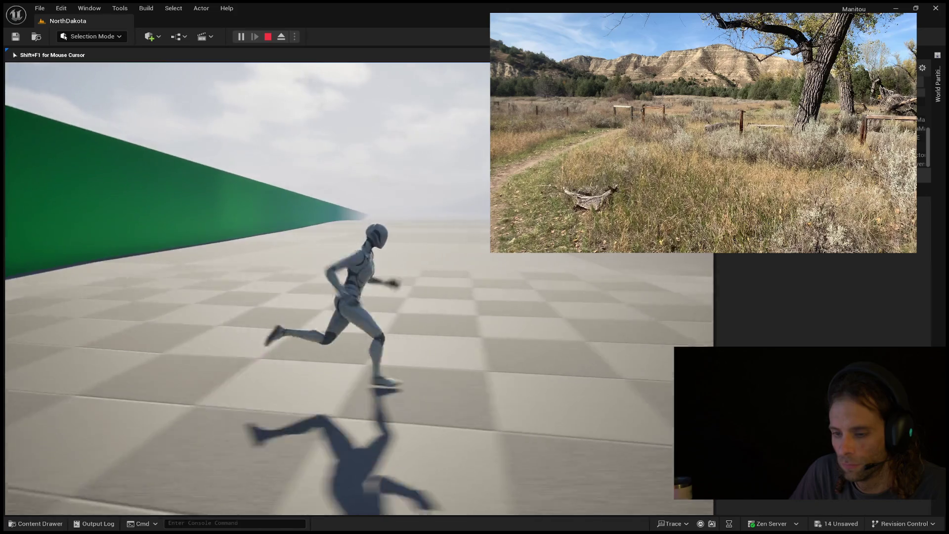
key("w")
key("d")
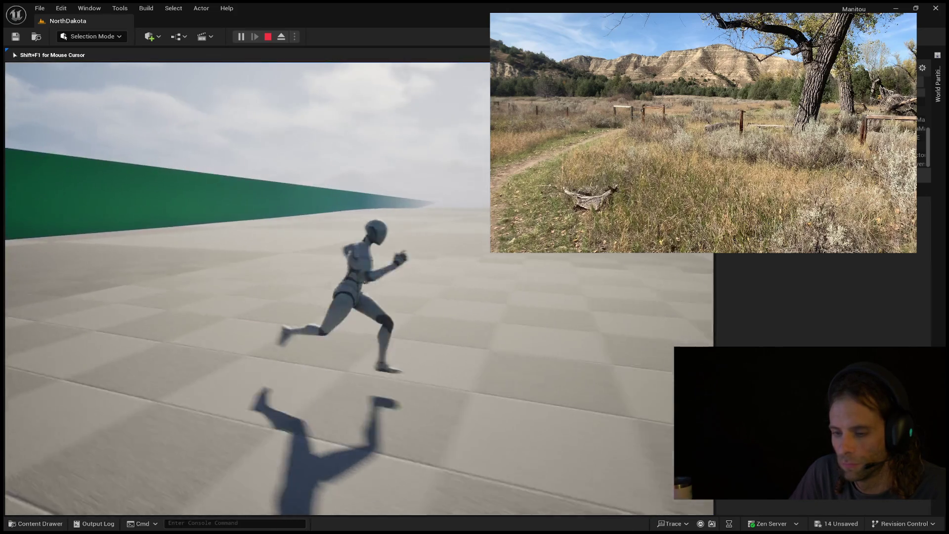
key("w")
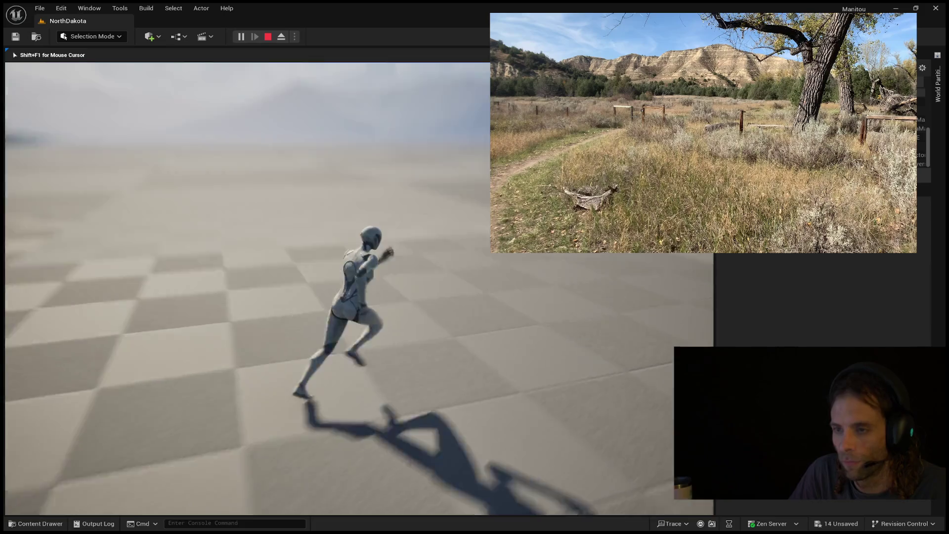
key("d")
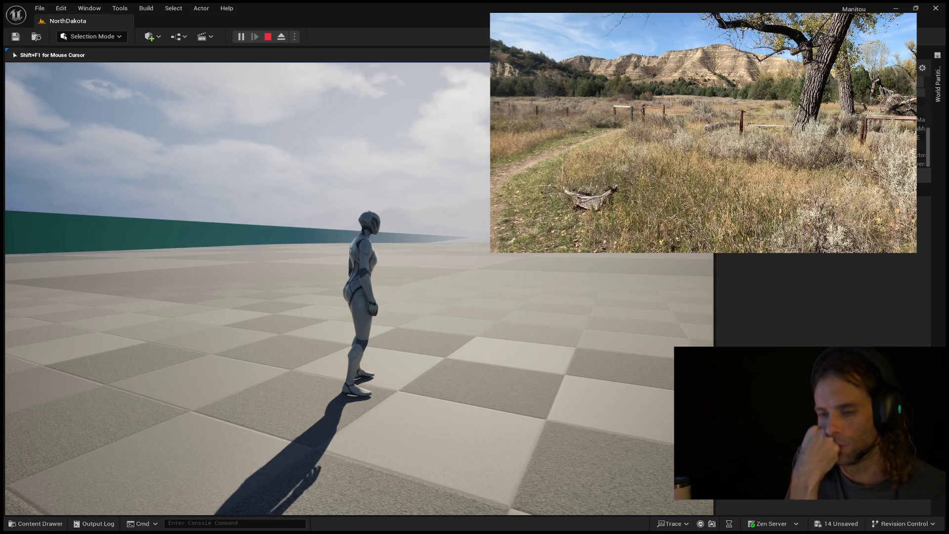
key("w")
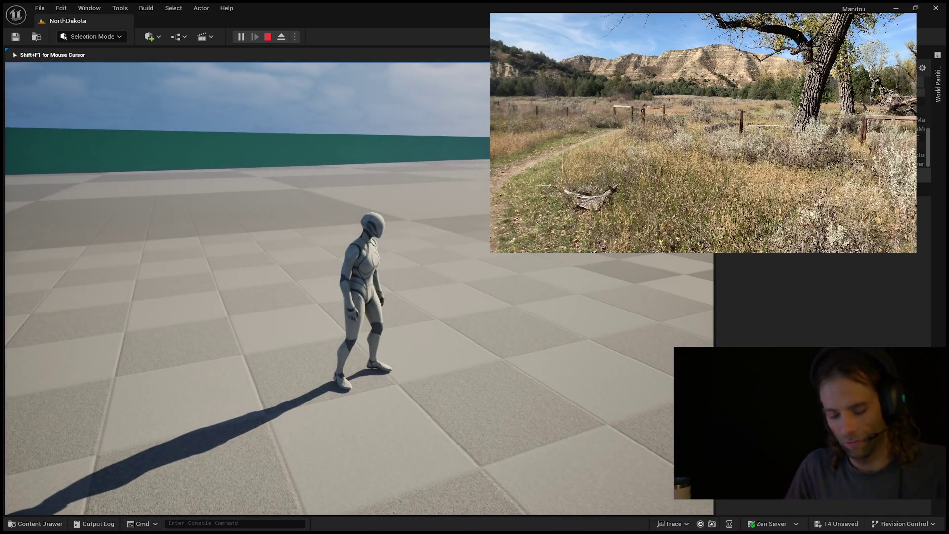
- Free the mouse with Shift+F1, then retake control and run the character across the floor
key("shift+F1")
left_click(275, 273)
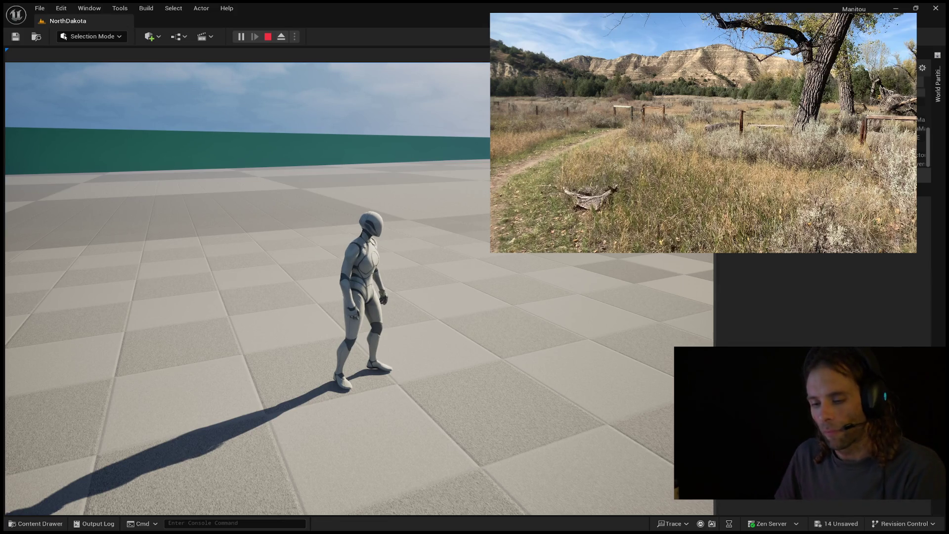
left_click(247, 287)
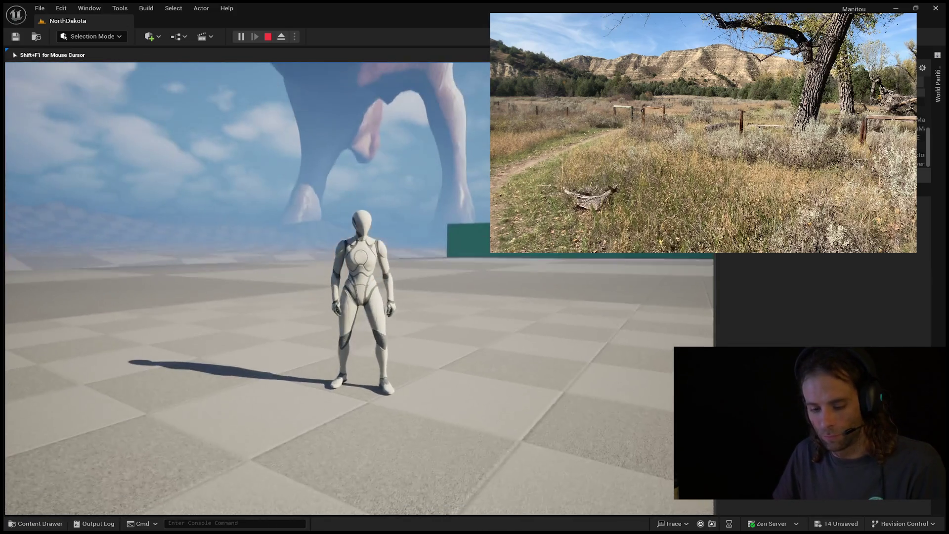
key("w")
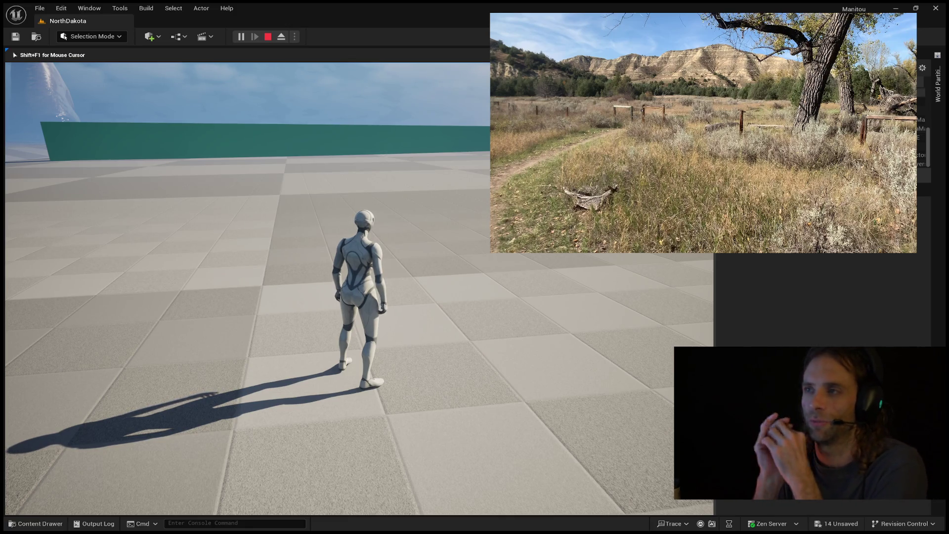
- Run the character toward the horizon, jump twice, then run right, left and back toward the camera
mouse_move(247, 276)
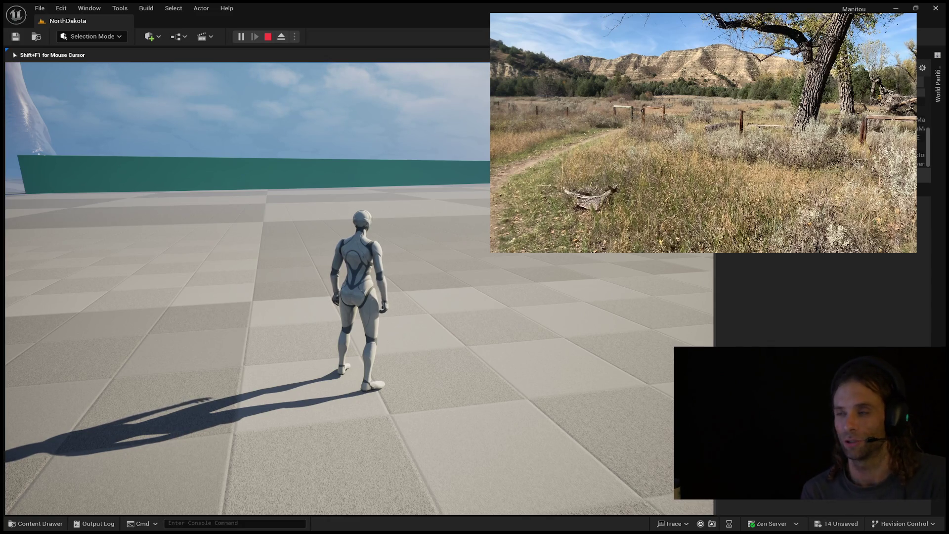
mouse_move(359, 288)
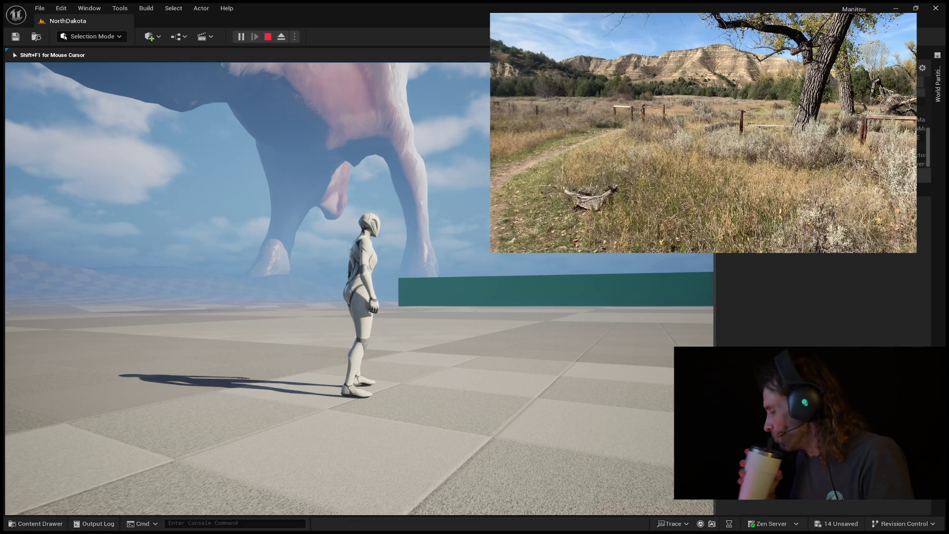
mouse_move(359, 287)
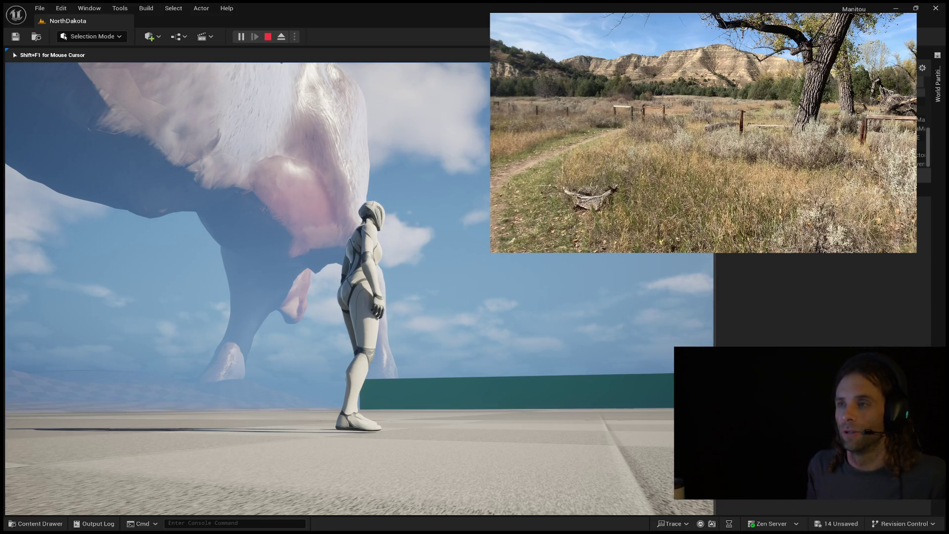
key("w")
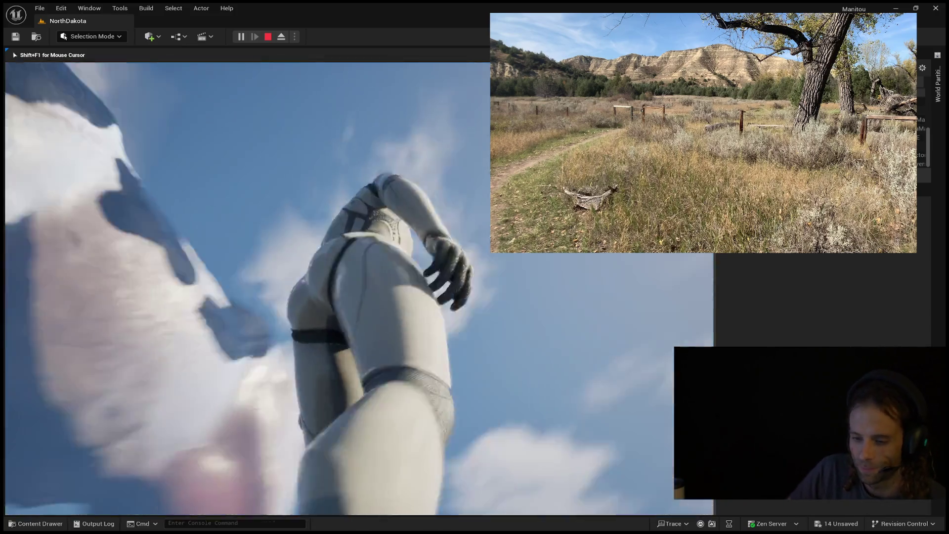
key("w")
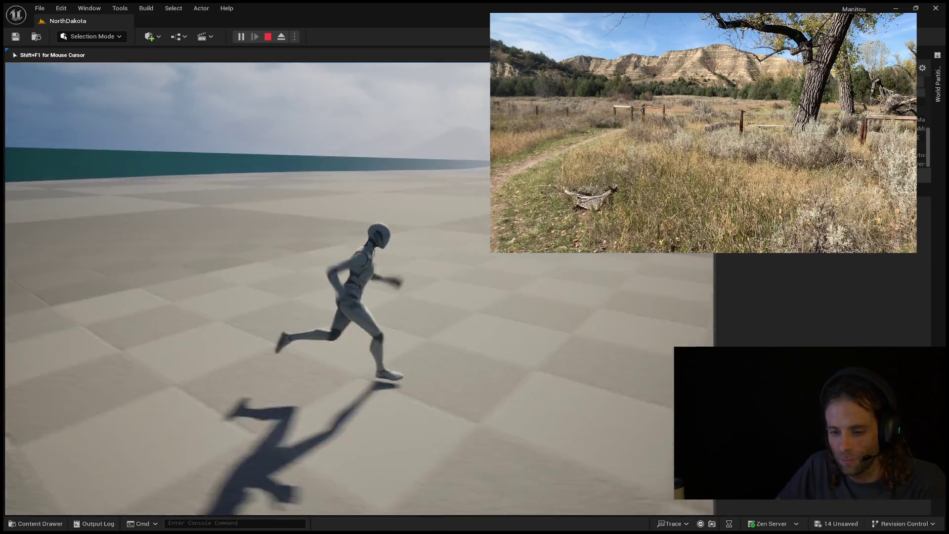
key("w")
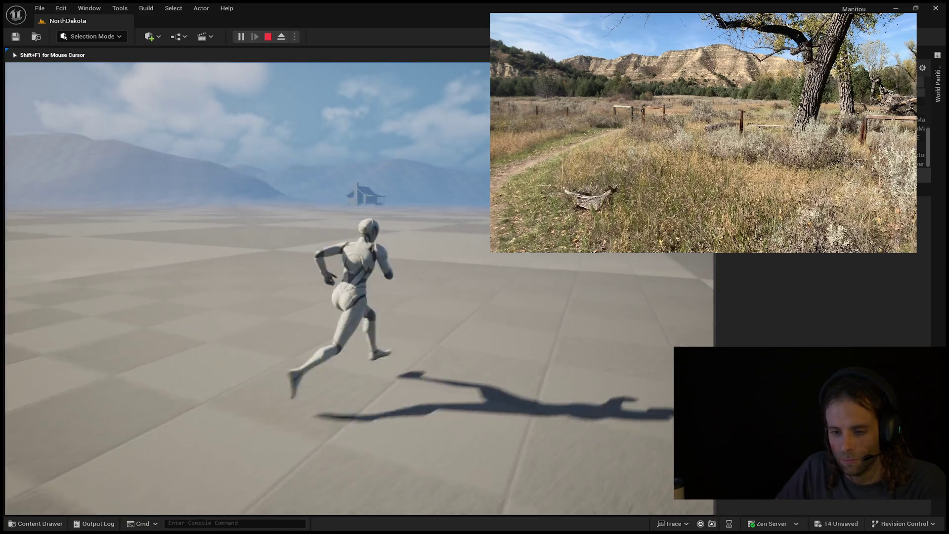
key("w")
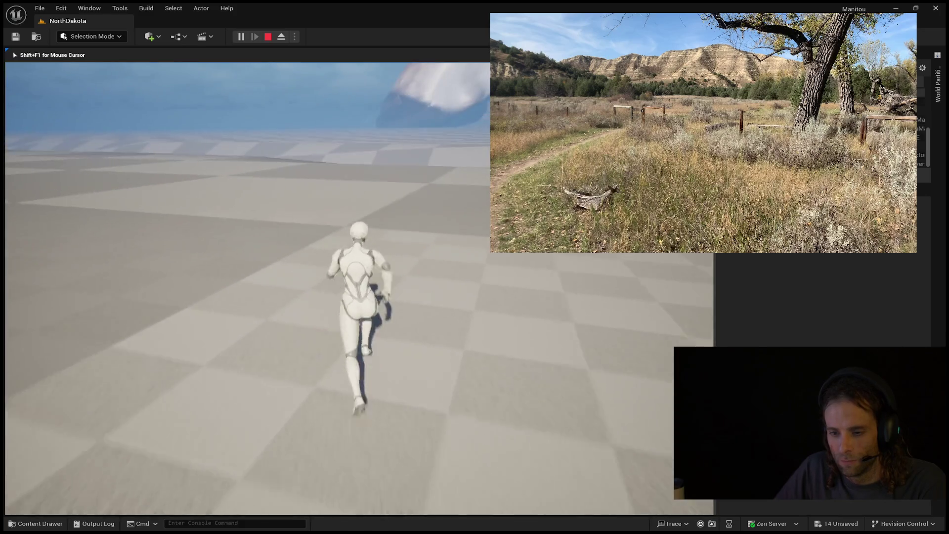
key("space")
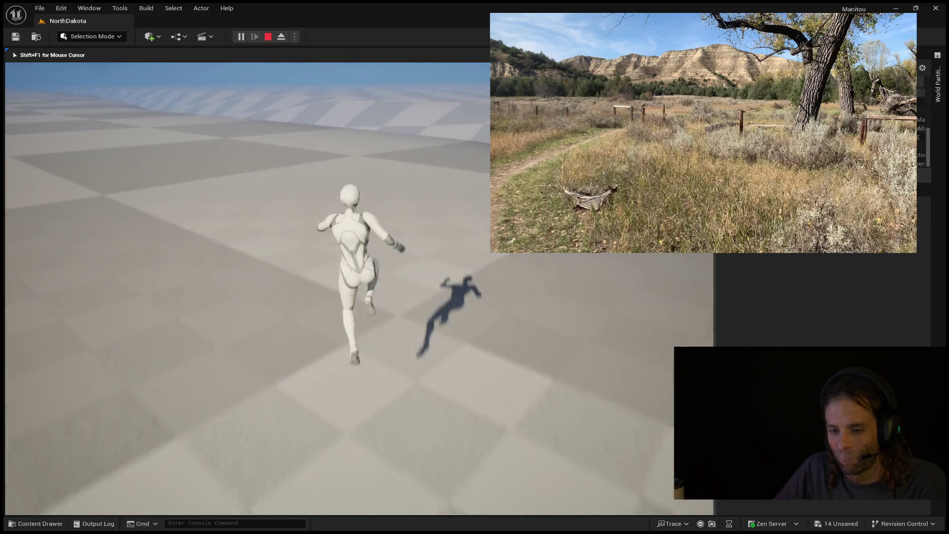
key("space")
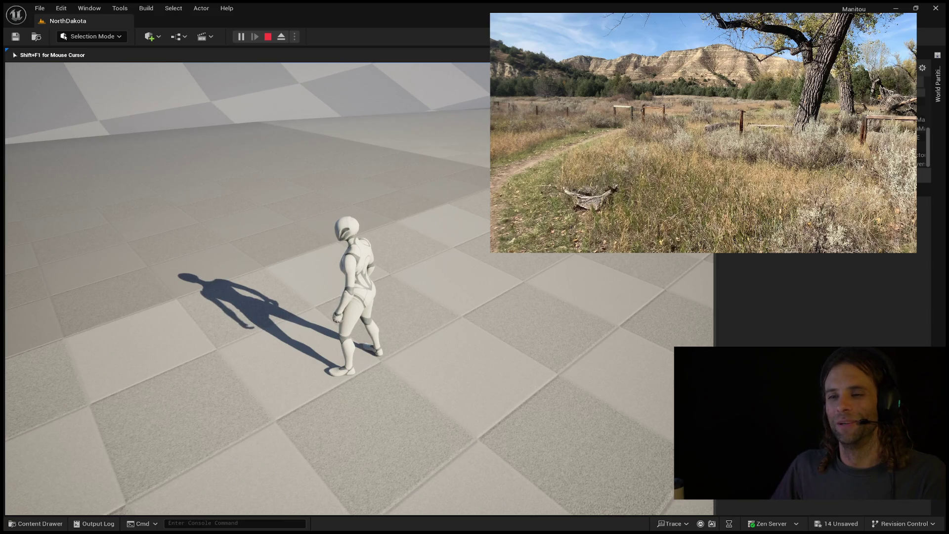
key("d")
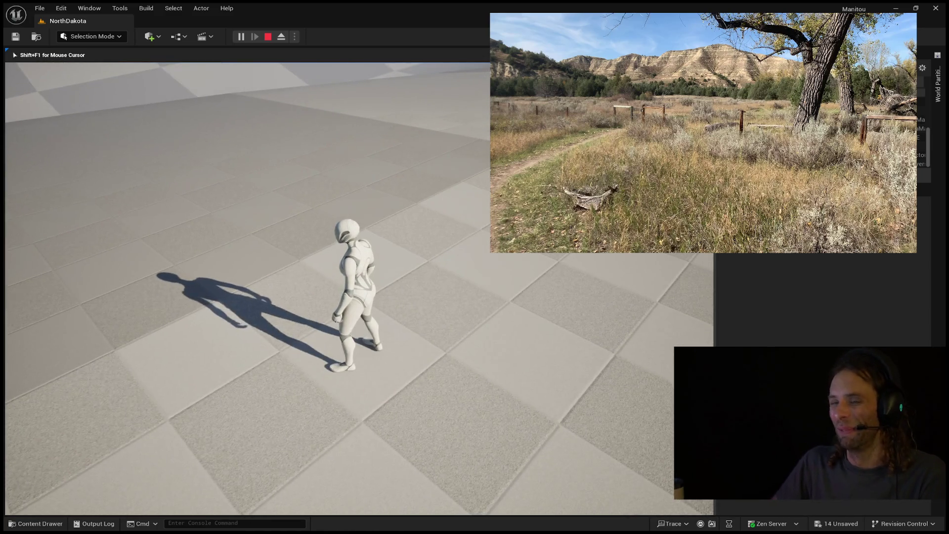
key("a")
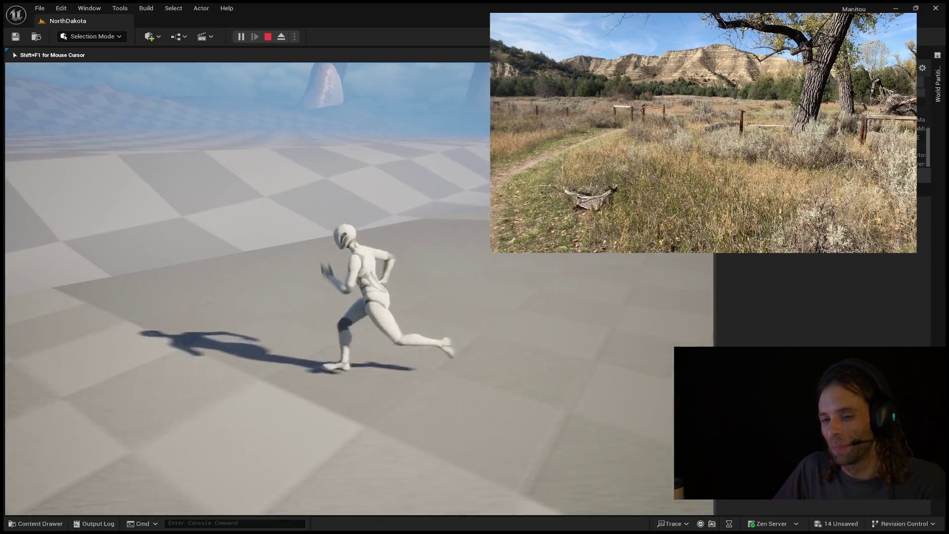
key("s")
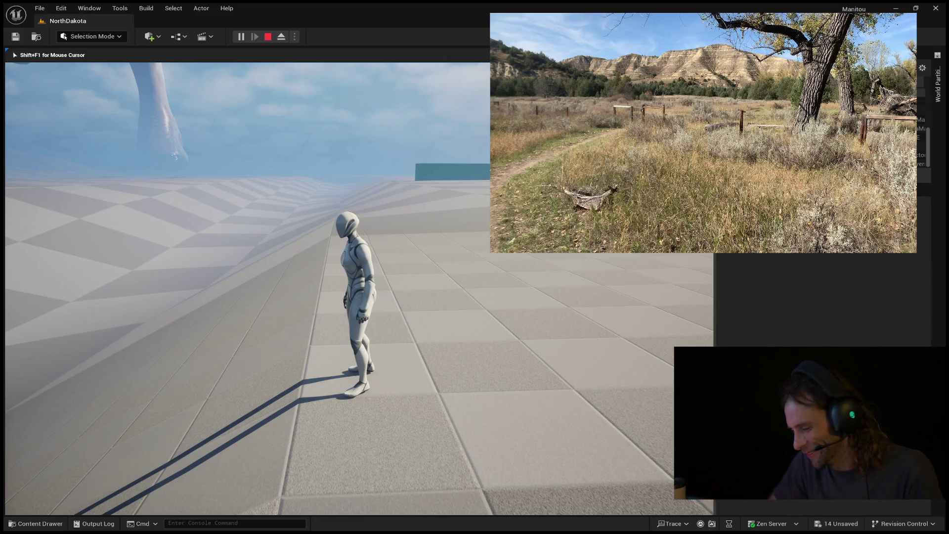
- Walk the character toward the giant horse, then end play-in-editor and fly the view toward the hills
key("w")
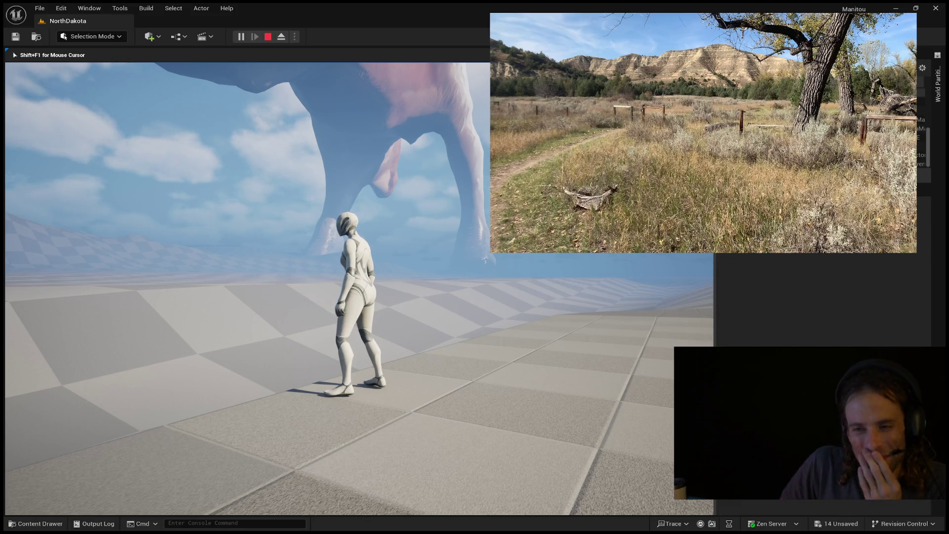
mouse_move(475, 267)
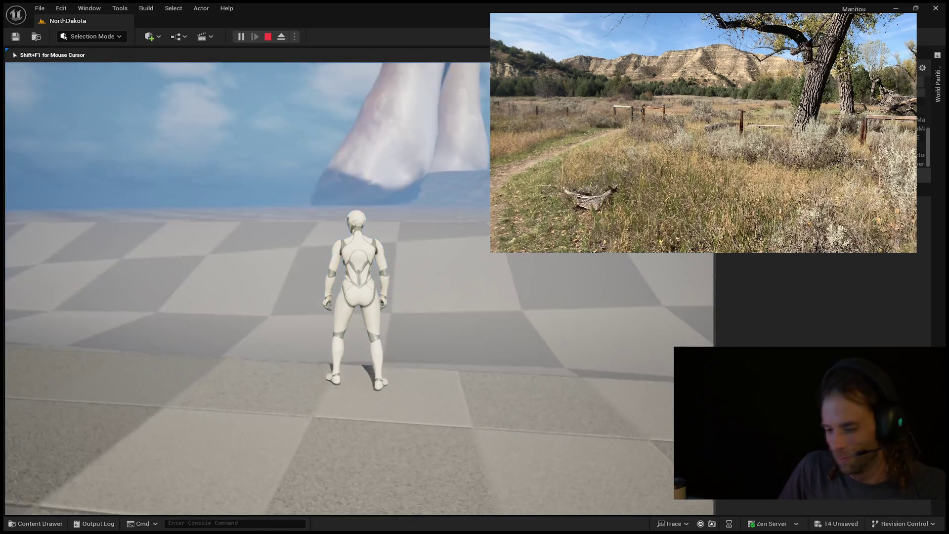
key("w")
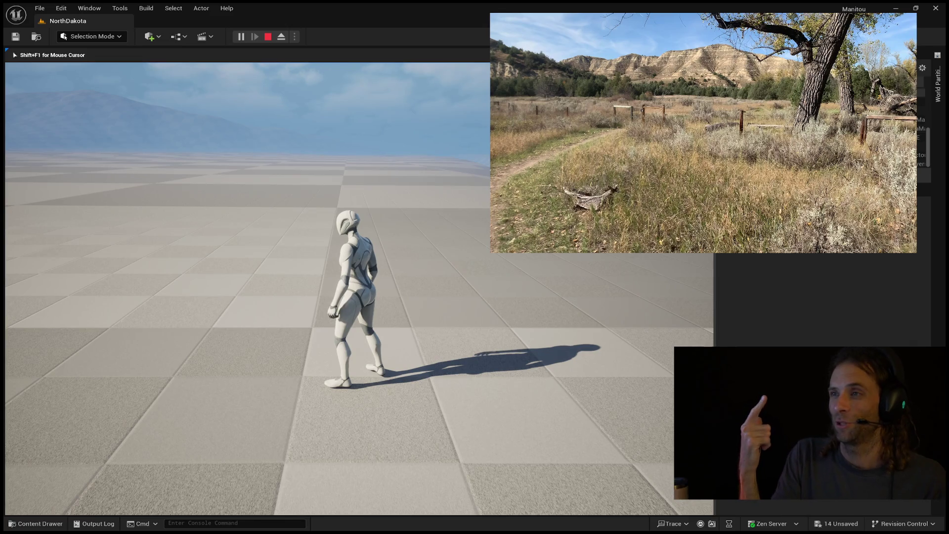
key("w")
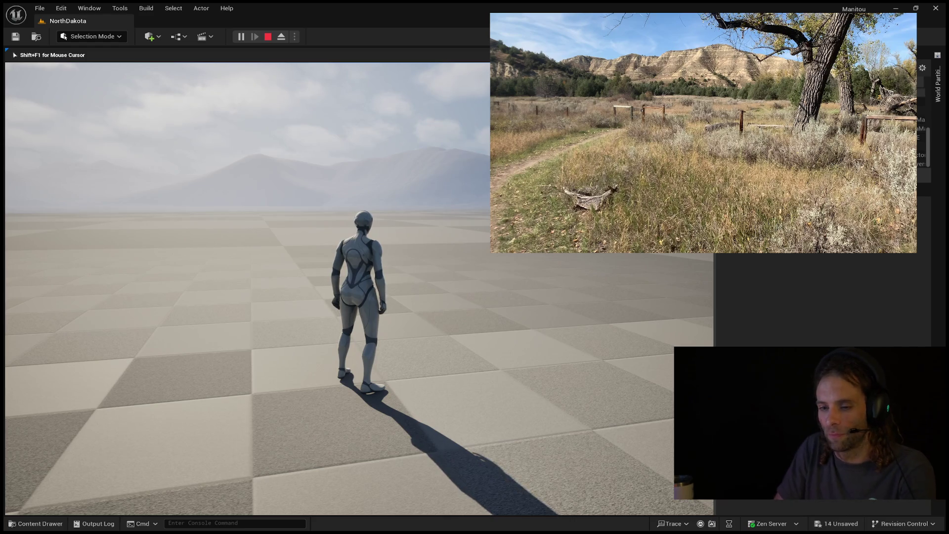
key("w")
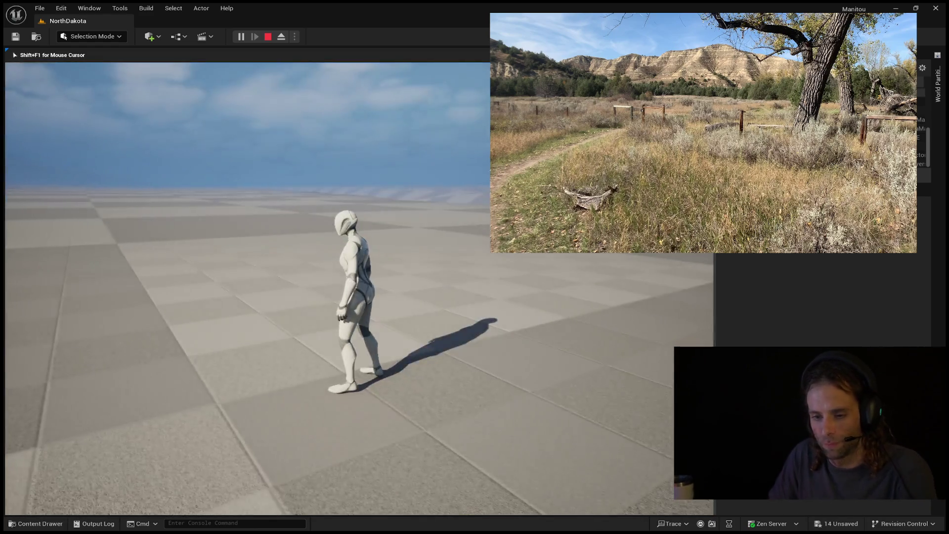
key("Escape")
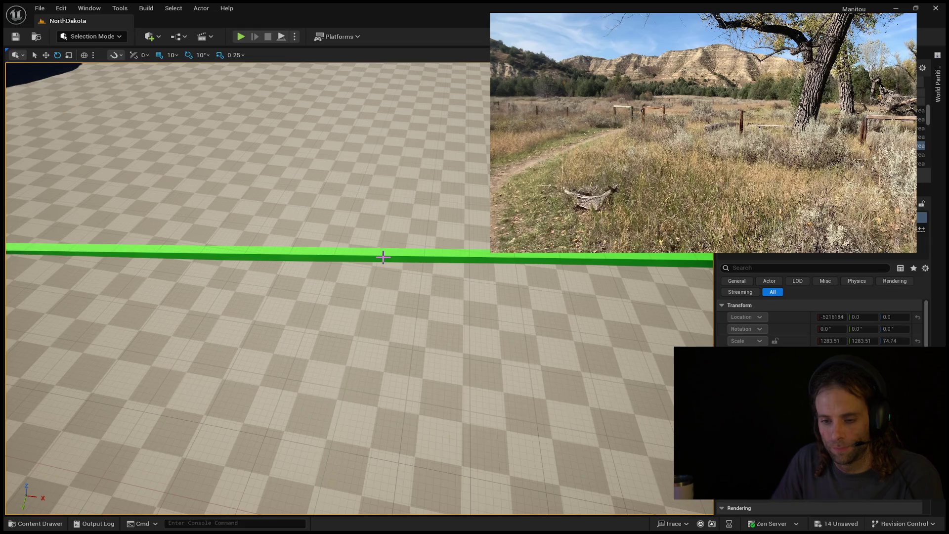
key("w")
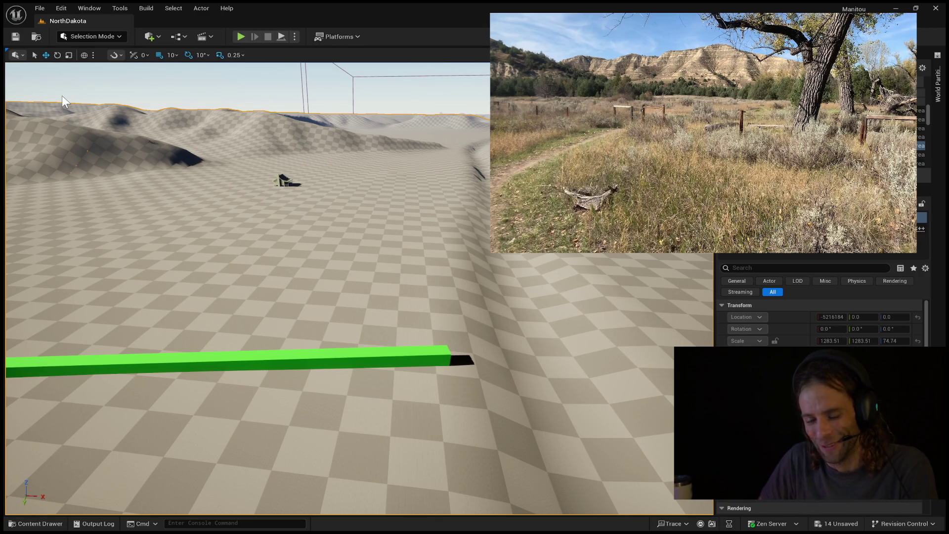
mouse_move(73, 118)
left_mouse_down()
mouse_move(84, 116)
mouse_move(29, 89)
left_mouse_up()
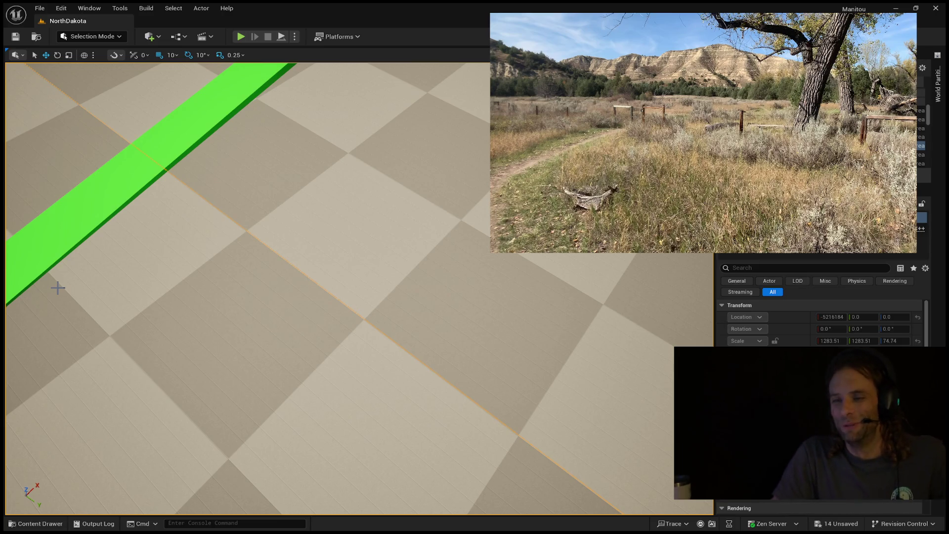
mouse_move(206, 242)
left_mouse_down()
mouse_move(206, 183)
mouse_move(208, 254)
left_mouse_up()
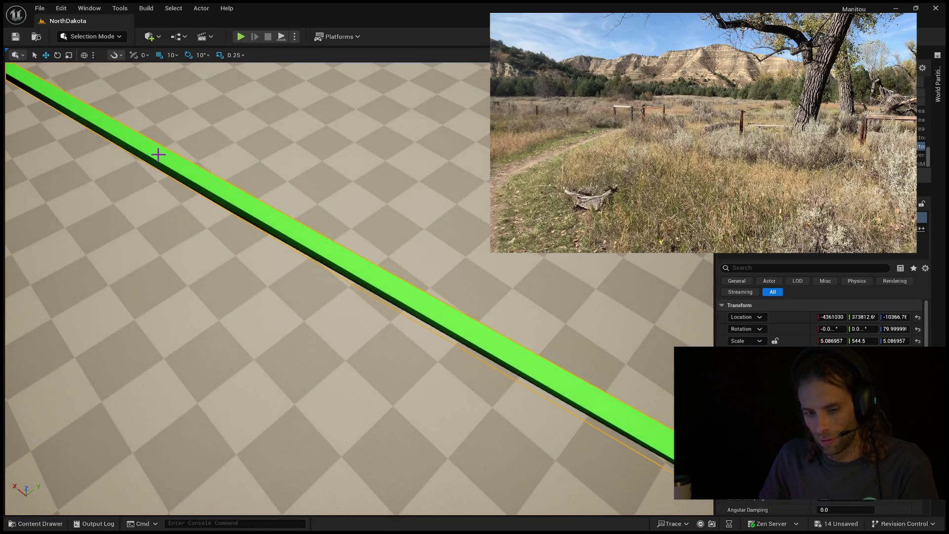
left_click(158, 155)
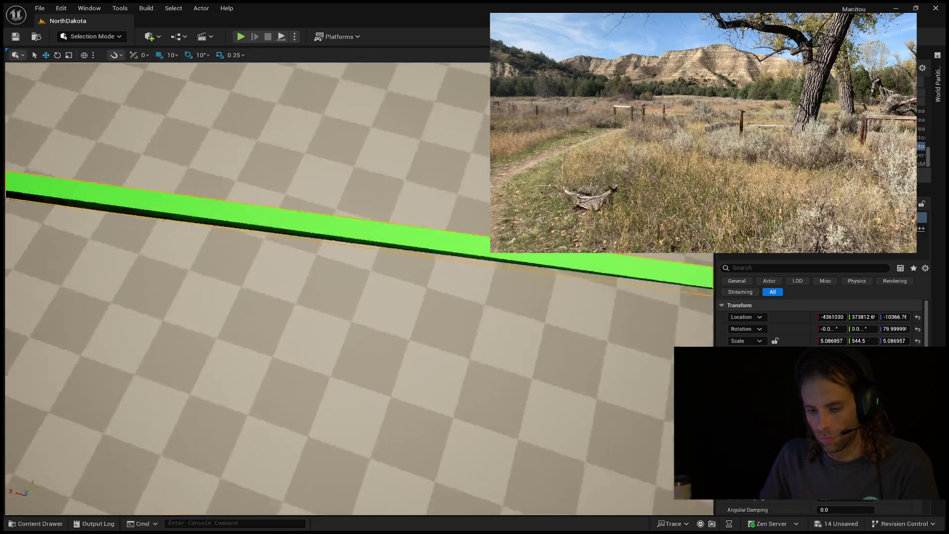
scroll(99, 161, "down", 3)
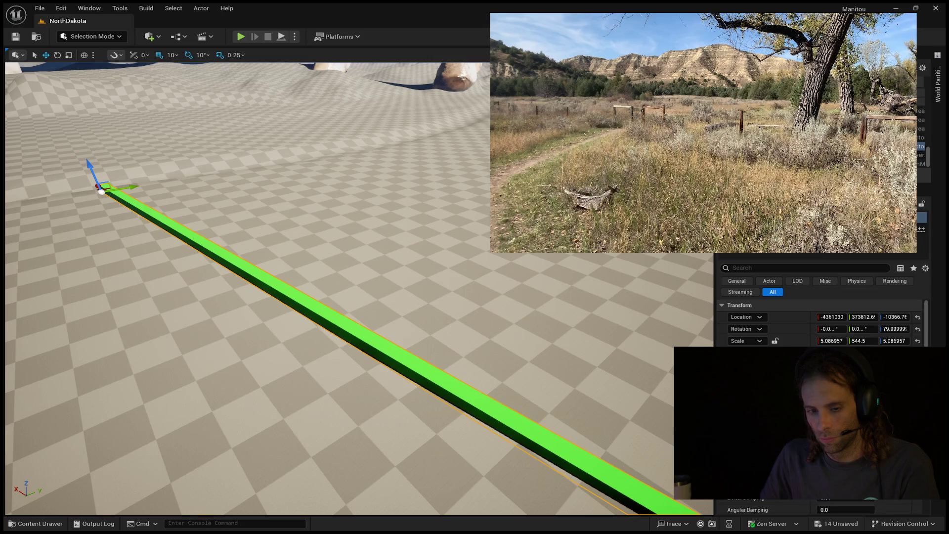
left_click(105, 187)
left_click(105, 186)
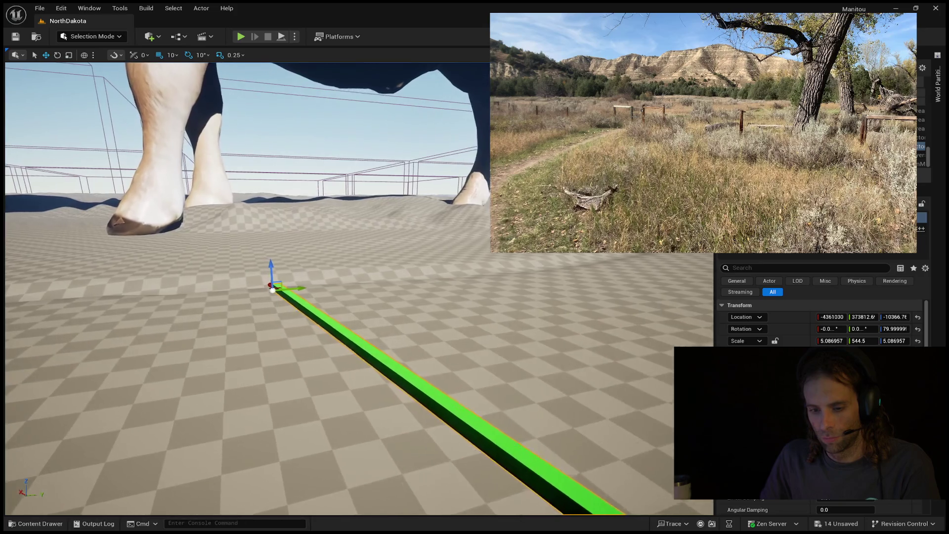
left_click_drag(346, 297, 403, 292)
left_click_drag(346, 346, 326, 395)
mouse_move(346, 346)
left_mouse_down()
mouse_move(346, 297)
mouse_move(322, 257)
mouse_move(309, 255)
mouse_move(316, 248)
mouse_move(235, 167)
left_mouse_up()
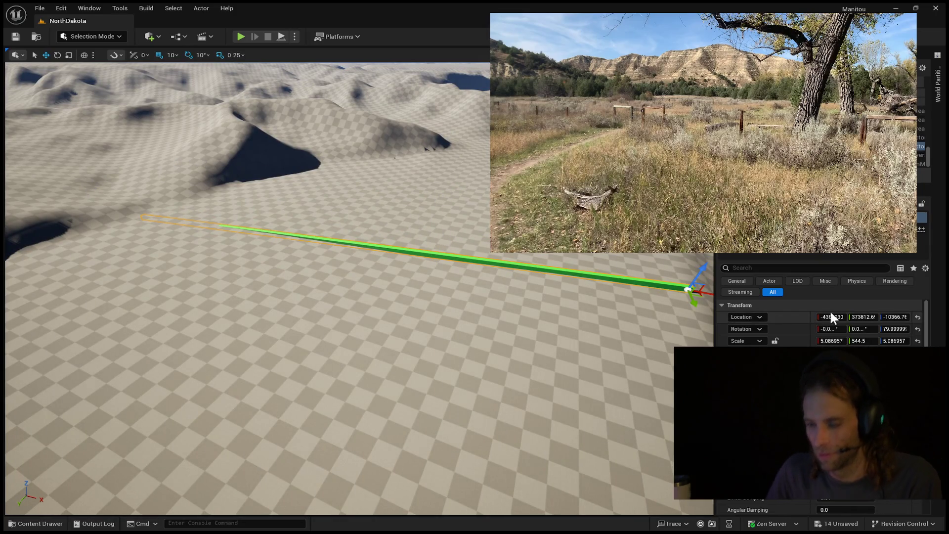
key("e")
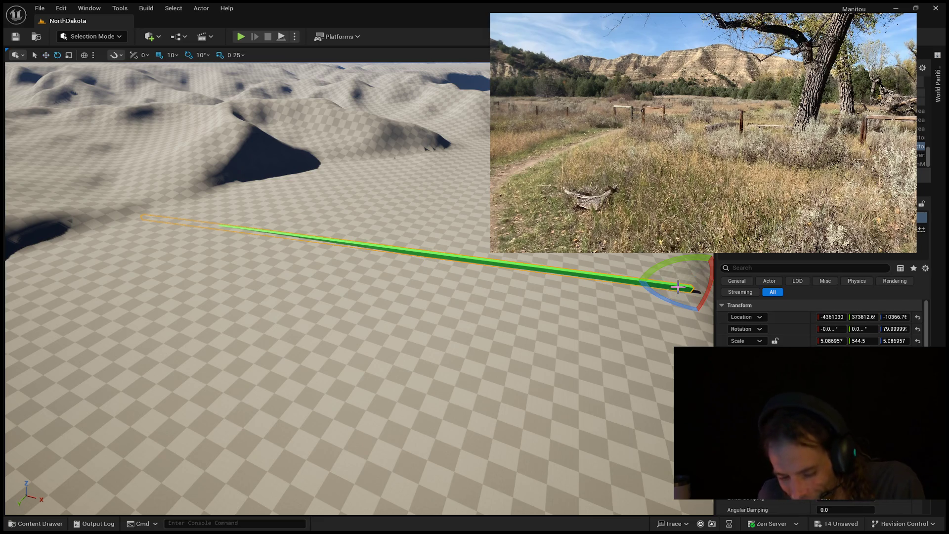
- Scale the green beam up along Z to 10.22826 so it looks thicker
key("r")
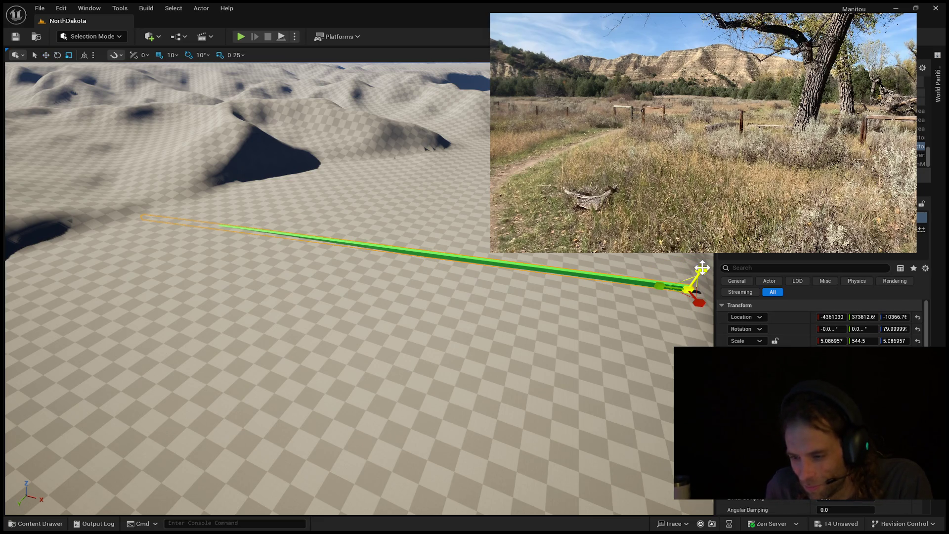
left_click_drag(714, 259, 604, 259)
left_click_drag(551, 242, 551, 218)
mouse_move(402, 159)
left_mouse_down()
mouse_move(424, 147)
mouse_move(581, 260)
left_mouse_up()
left_click_drag(403, 303, 403, 303)
key("e")
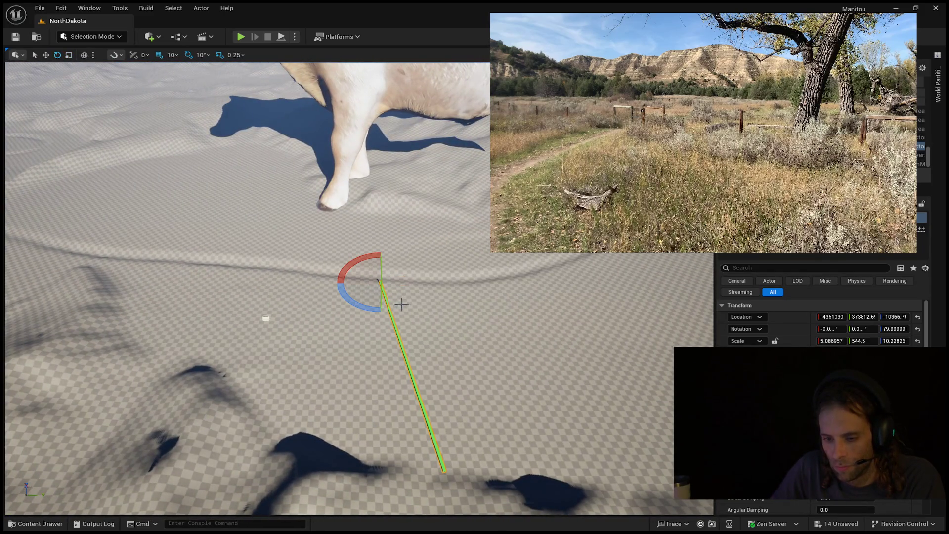
key("r")
key("ctrl+grave")
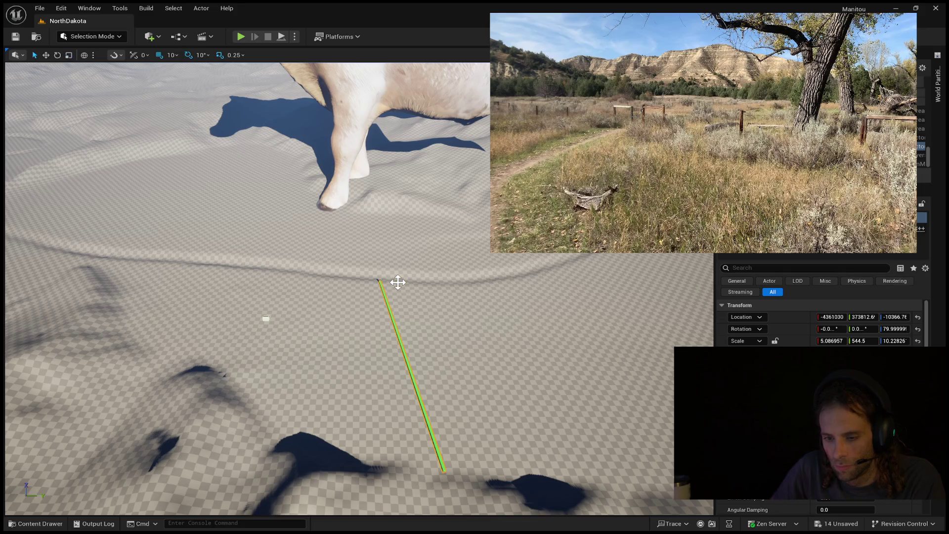
key("w")
left_click(398, 282)
key("e")
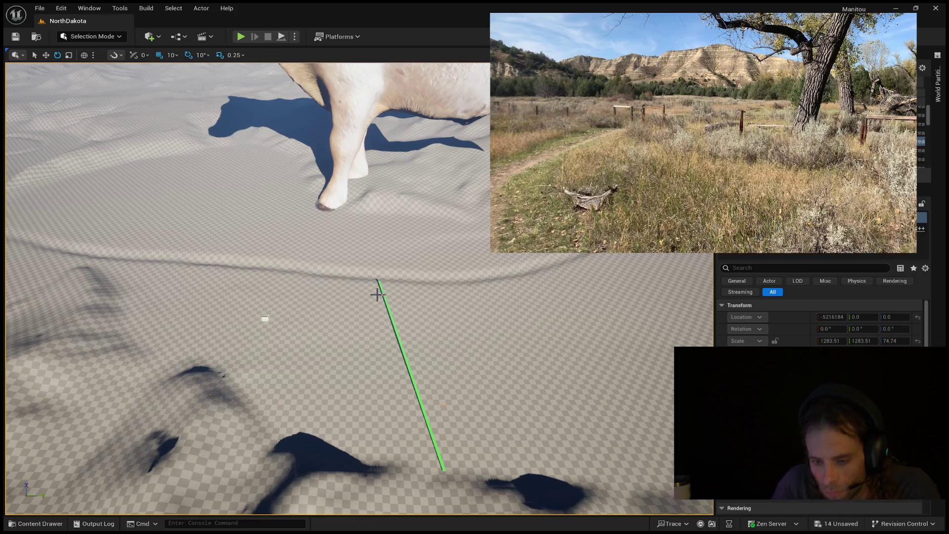
left_click(381, 290)
left_click(383, 291)
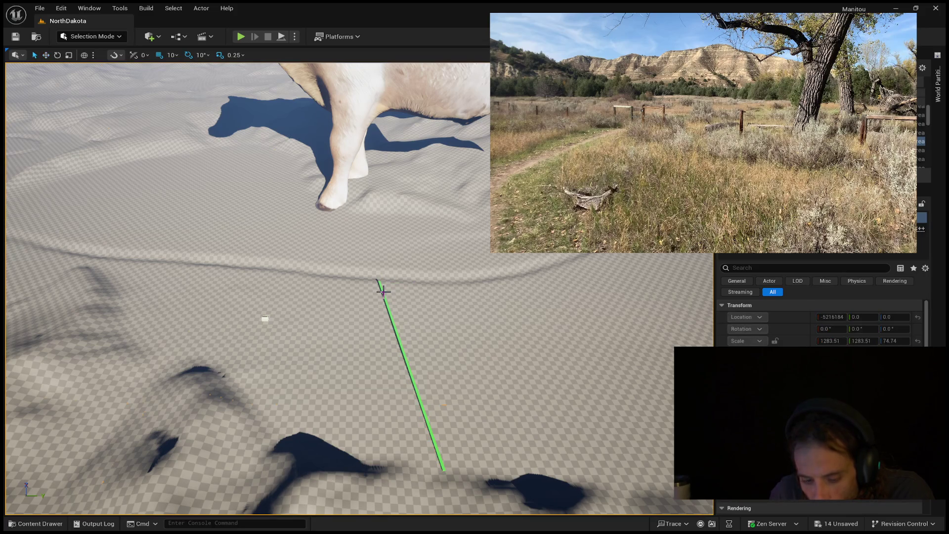
left_click(383, 292)
- Shift the green beam along Y to 382652.6, beside the cow's hooves, and move the view closer
mouse_move(393, 280)
left_mouse_down()
mouse_move(419, 296)
mouse_move(380, 331)
mouse_move(371, 295)
mouse_move(313, 312)
mouse_move(493, 390)
left_mouse_up()
mouse_move(356, 286)
left_mouse_down()
mouse_move(341, 294)
mouse_move(387, 305)
left_mouse_up()
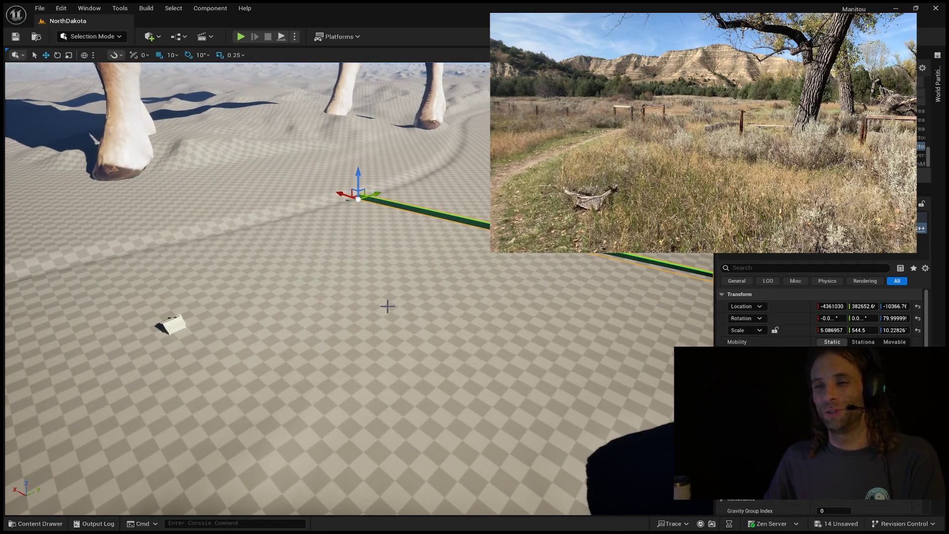
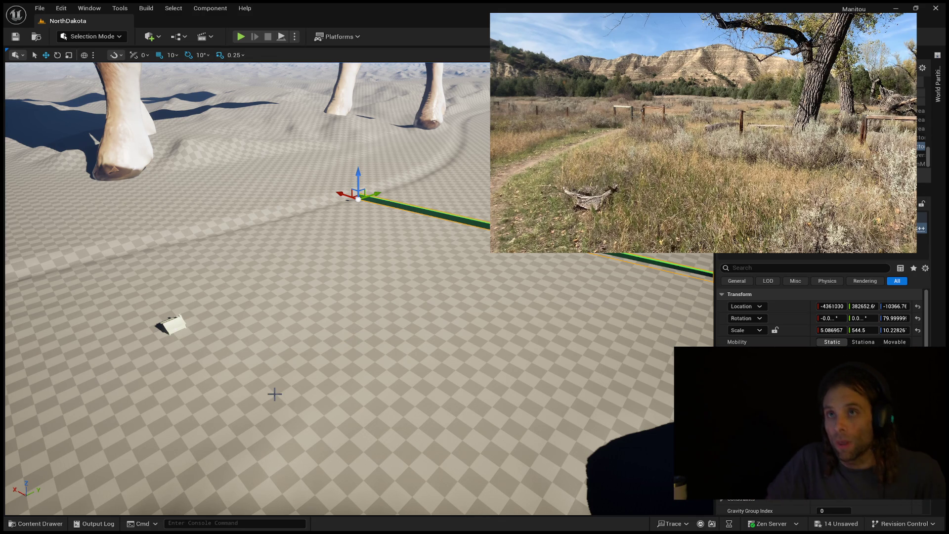
- Shrink the green spline beam's scale slightly with the Scale gizmo, then frame it
mouse_move(349, 390)
left_mouse_down()
mouse_move(349, 355)
mouse_move(292, 375)
mouse_move(321, 301)
left_mouse_up()
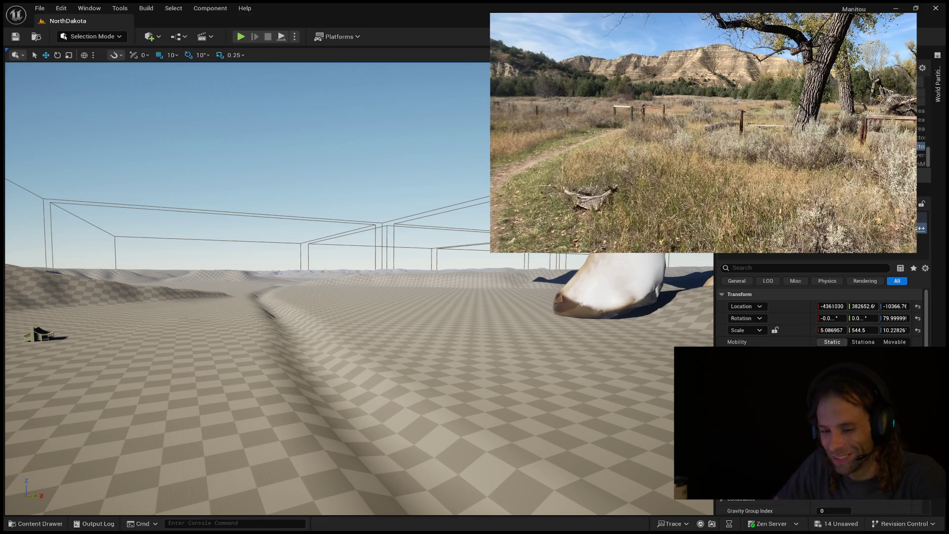
mouse_move(355, 286)
left_mouse_down()
mouse_move(356, 365)
mouse_move(297, 327)
mouse_move(296, 355)
mouse_move(286, 364)
left_mouse_up()
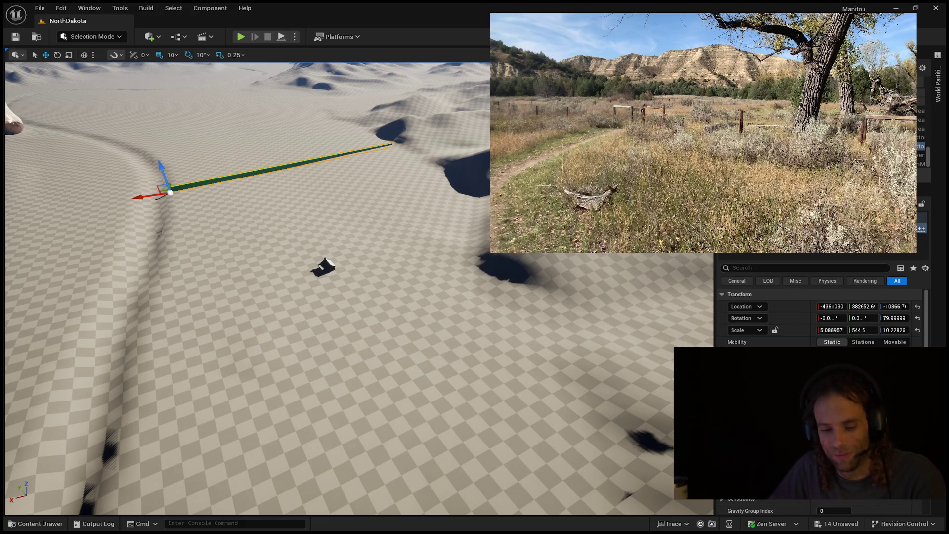
left_click_drag(336, 384, 334, 373)
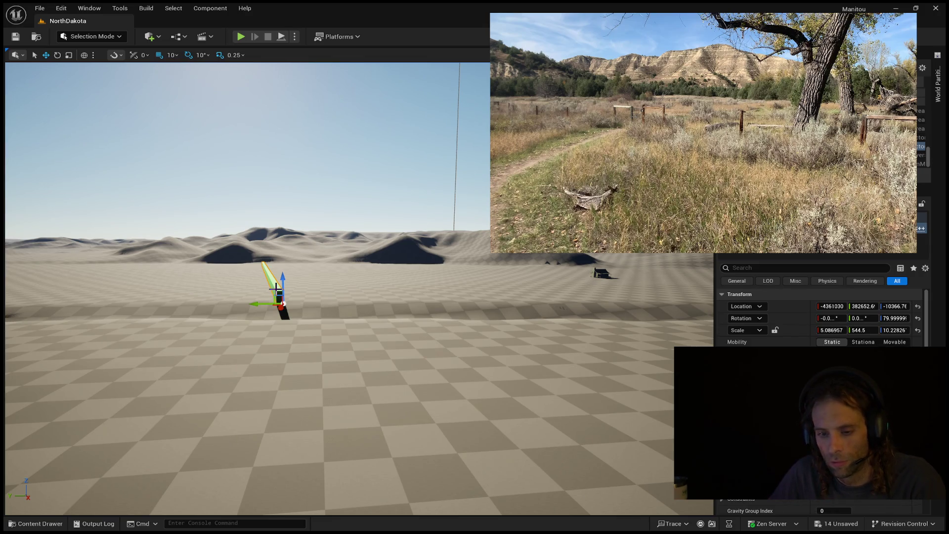
key("e")
key("r")
mouse_move(284, 310)
left_mouse_down()
mouse_move(270, 312)
mouse_move(267, 297)
left_mouse_up()
key("f")
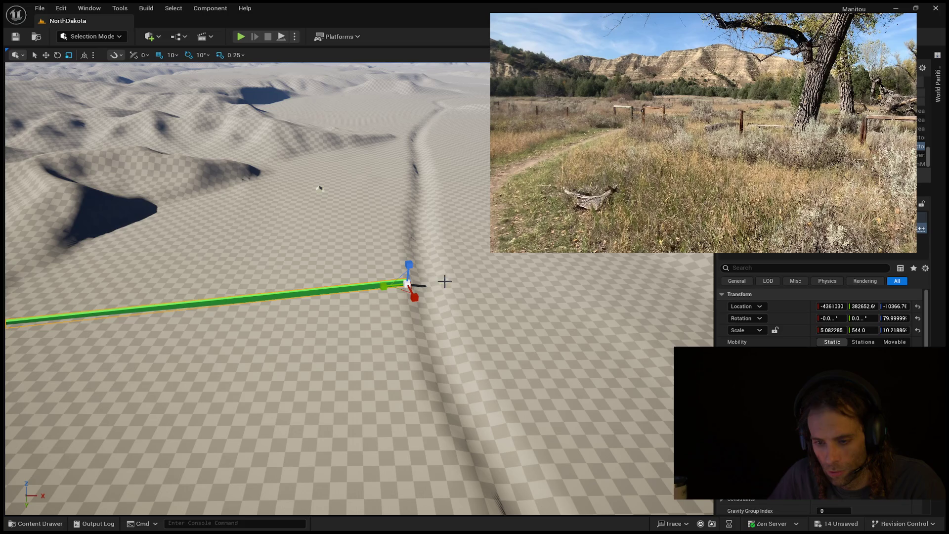
- Slide the green beam along X to Location X -4327920
key("w")
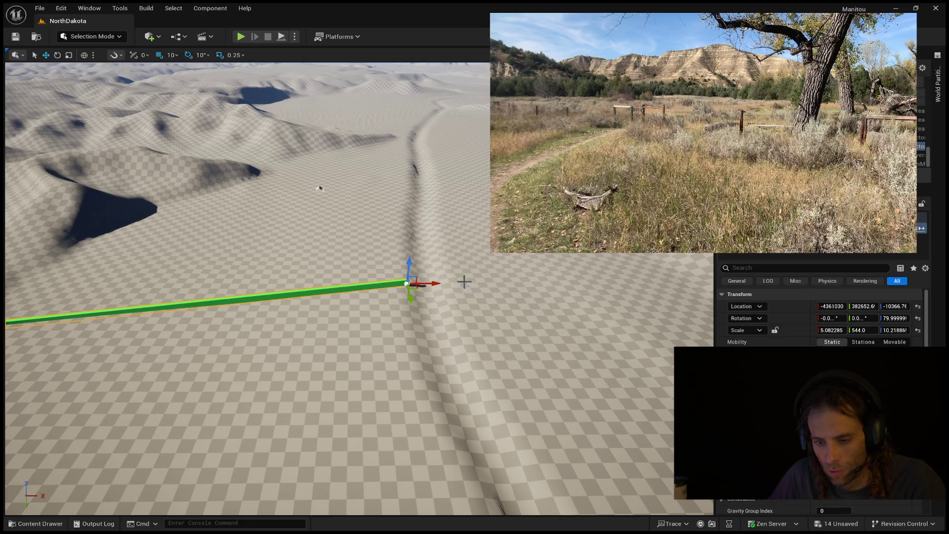
left_click(401, 284)
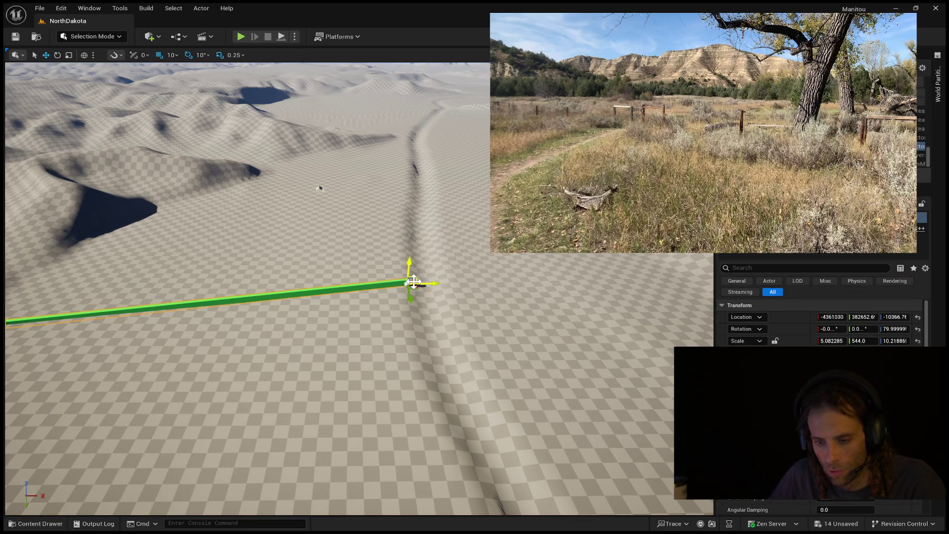
left_click_drag(409, 284, 346, 285)
key("f")
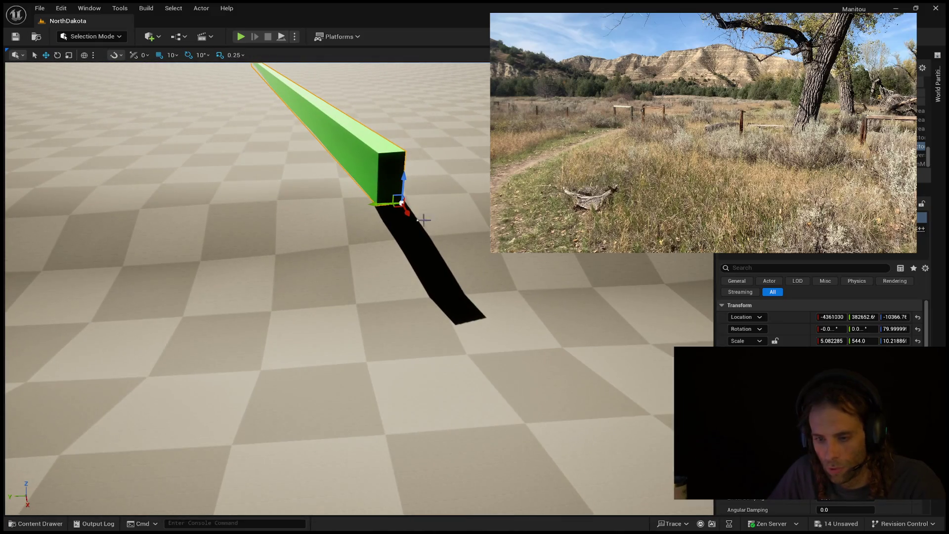
mouse_move(406, 211)
left_mouse_down()
mouse_move(457, 321)
mouse_move(554, 472)
left_mouse_up()
mouse_move(501, 357)
left_mouse_down()
mouse_move(502, 416)
mouse_move(502, 358)
left_mouse_up()
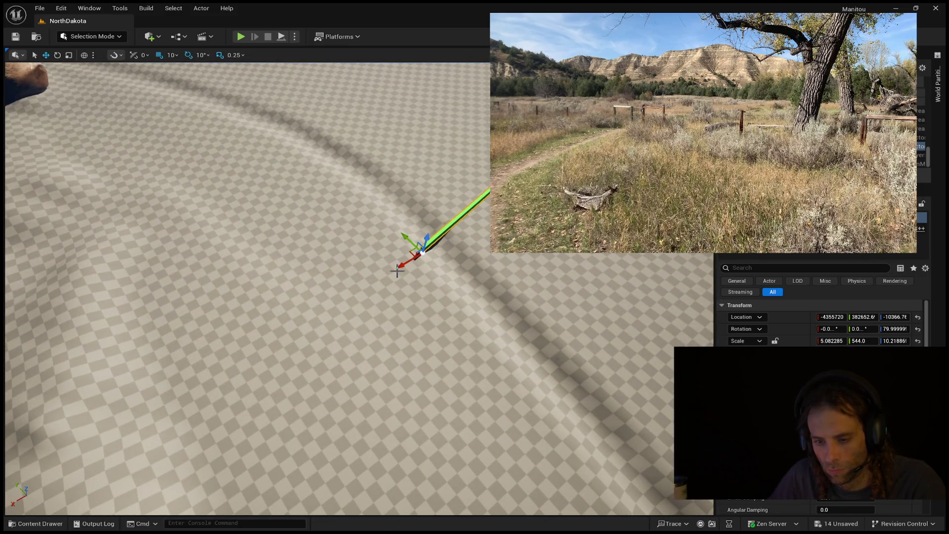
mouse_move(403, 265)
left_mouse_down()
mouse_move(254, 328)
mouse_move(286, 336)
mouse_move(309, 360)
mouse_move(306, 391)
mouse_move(318, 400)
mouse_move(291, 417)
mouse_move(318, 466)
mouse_move(247, 499)
mouse_move(291, 484)
left_mouse_up()
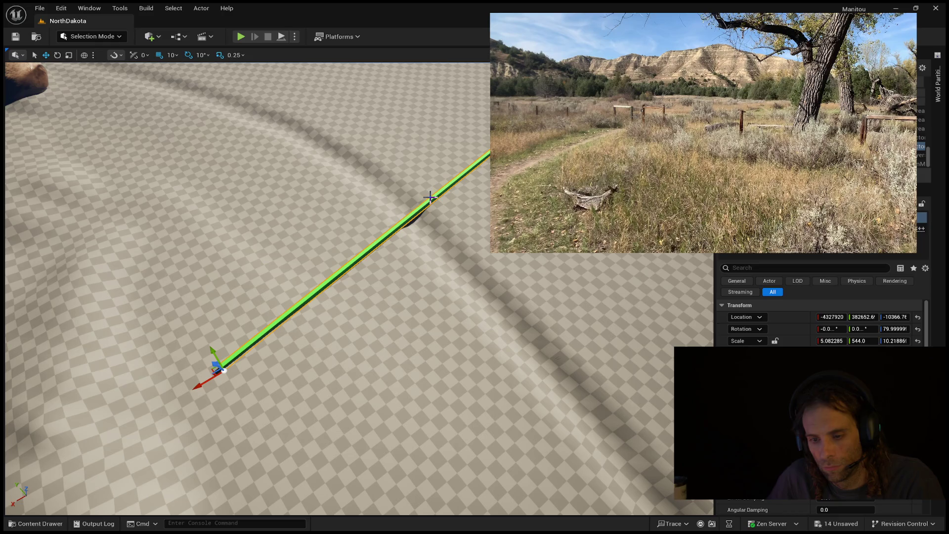
mouse_move(242, 357)
left_mouse_down()
mouse_move(222, 376)
mouse_move(284, 369)
mouse_move(286, 361)
mouse_move(294, 370)
mouse_move(321, 368)
left_mouse_up()
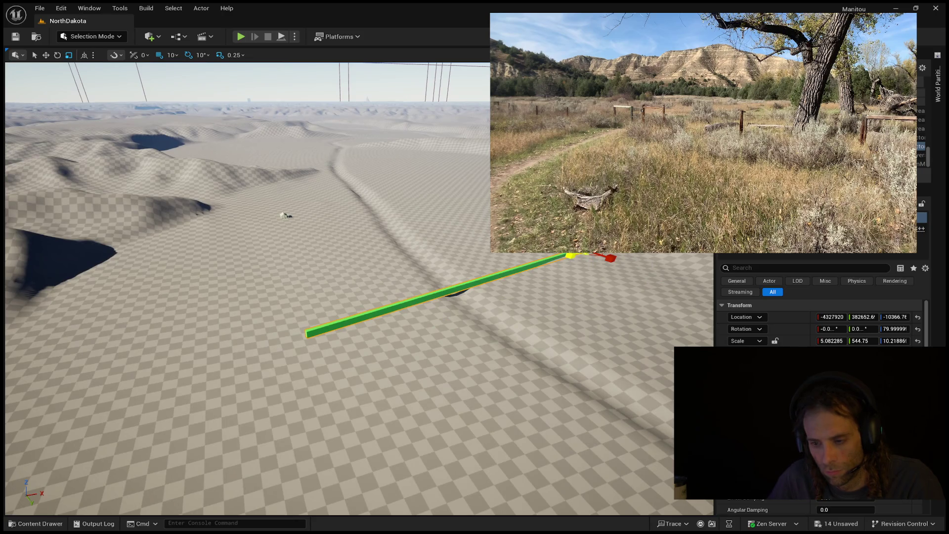
- Lengthen the green beam to a Y scale of 852.25 and select the landscape terrain
mouse_move(860, 340)
left_mouse_down()
mouse_move(910, 340)
mouse_move(862, 340)
left_mouse_up()
key("f")
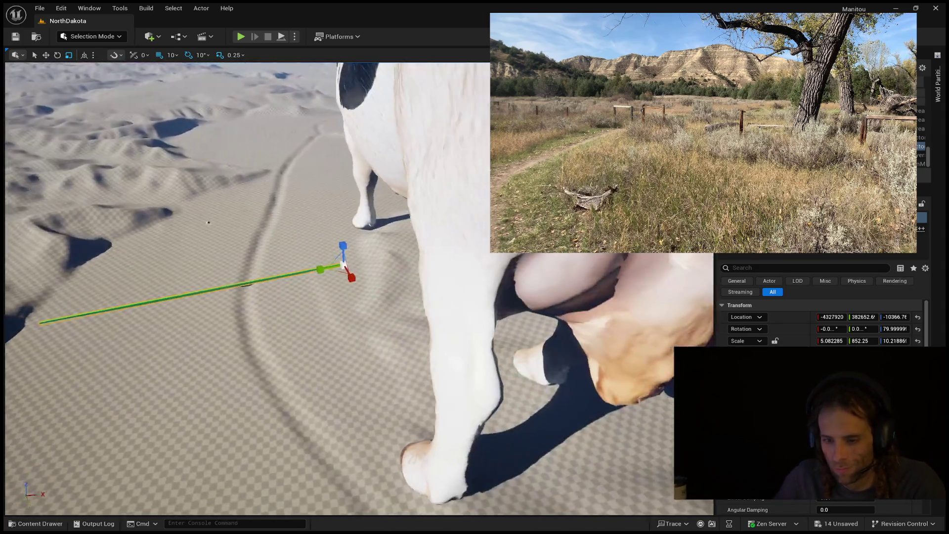
mouse_move(346, 271)
left_mouse_down()
mouse_move(207, 269)
mouse_move(208, 247)
mouse_move(484, 247)
left_mouse_up()
left_click(208, 247)
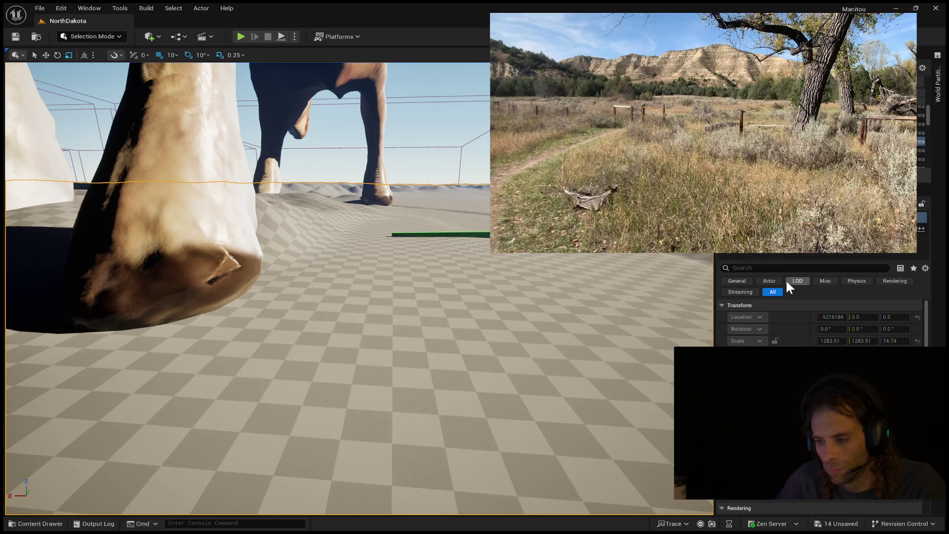
- Reselect and frame the green beam, then switch the editor to Modeling Mode with Shift+5
left_click(921, 146)
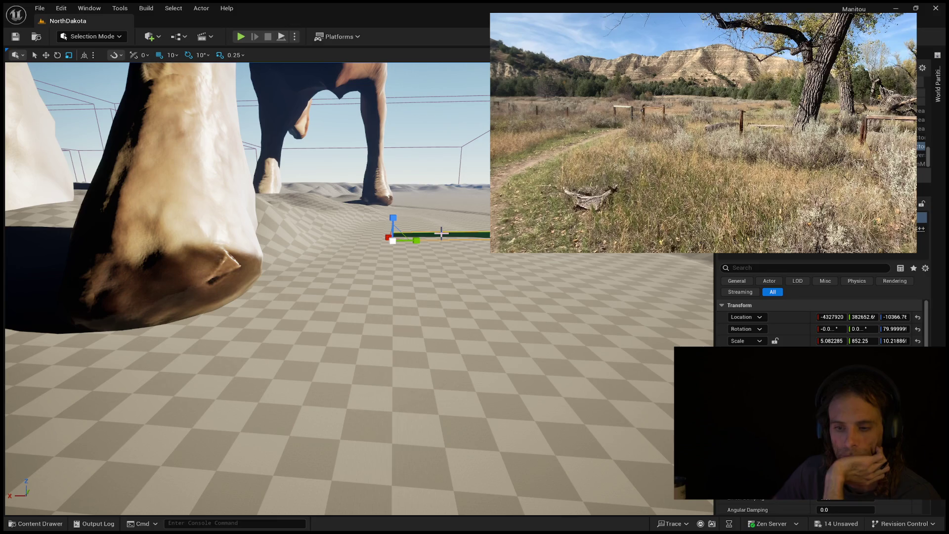
mouse_move(442, 235)
left_mouse_down()
mouse_move(443, 188)
mouse_move(442, 229)
mouse_move(418, 158)
mouse_move(445, 200)
mouse_move(384, 200)
left_mouse_up()
key("f")
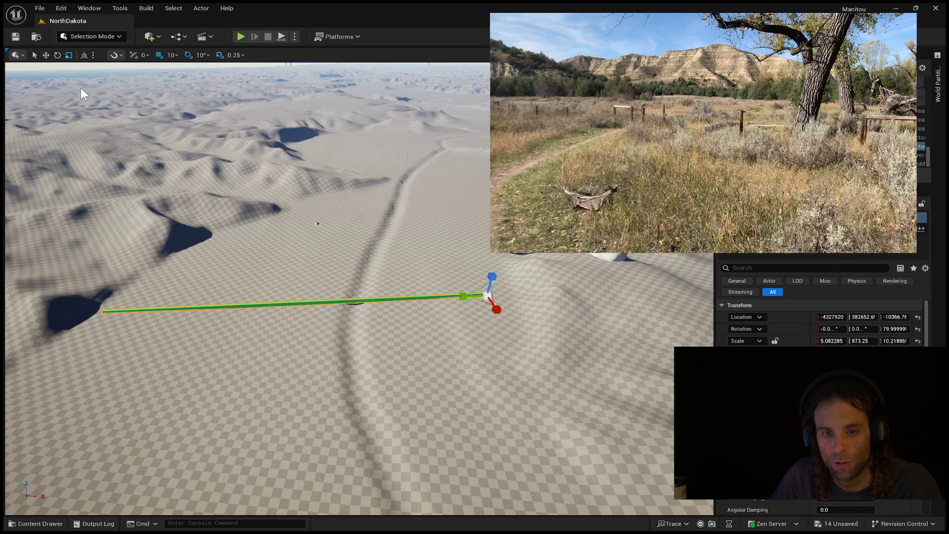
key("shift+5")
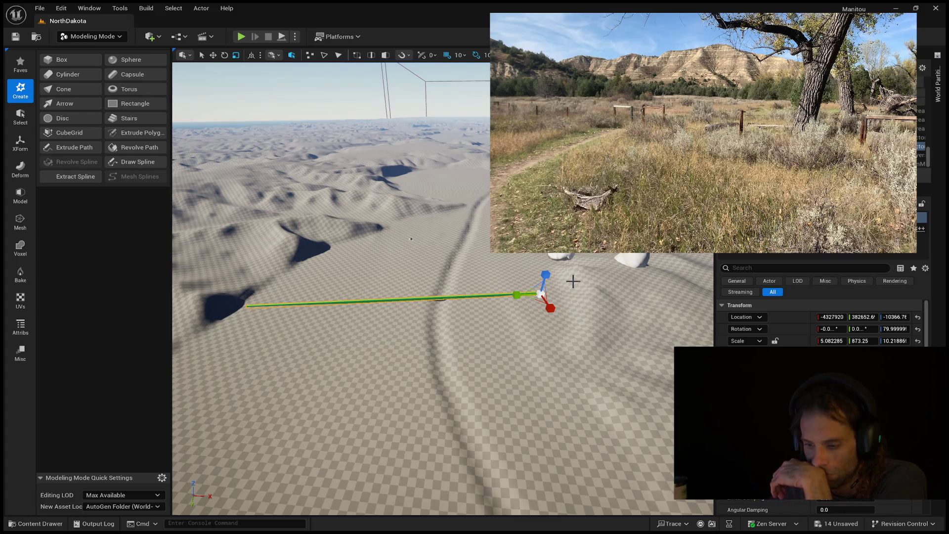
left_click(571, 271)
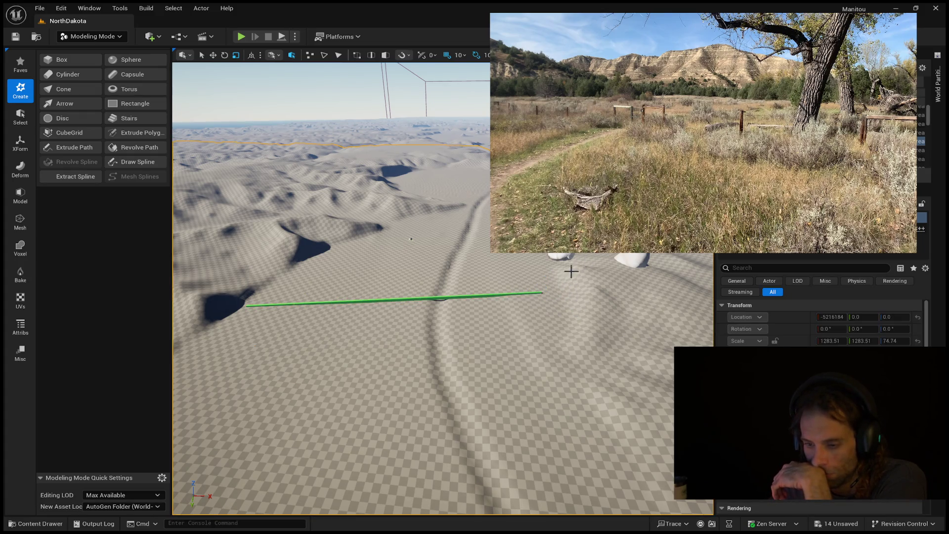
- Select the green path line and briefly browse the prototyping mesh assets
left_click(468, 297)
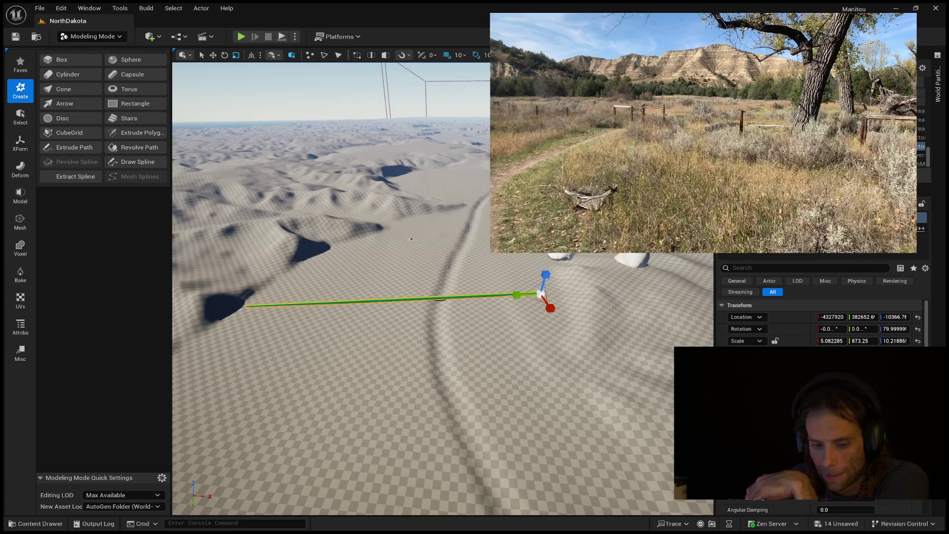
left_click(57, 525)
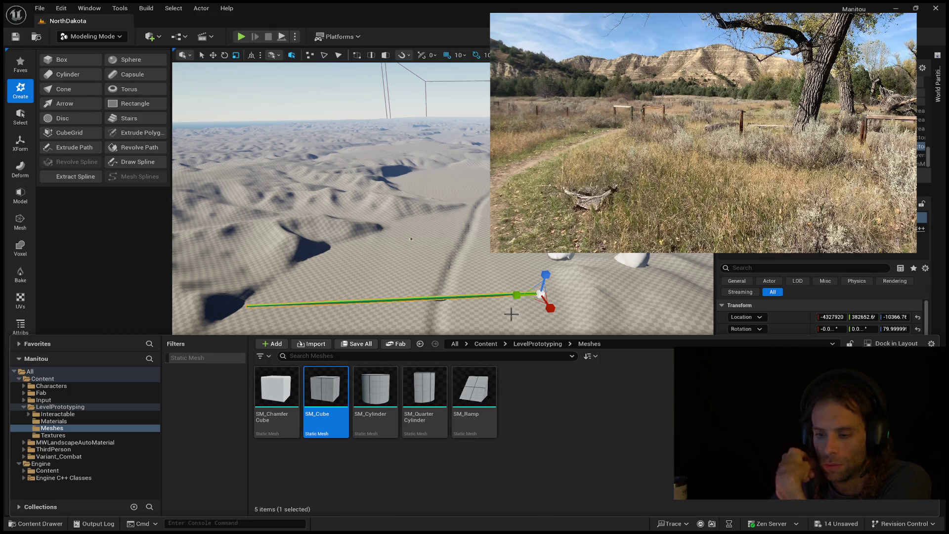
left_click(434, 298)
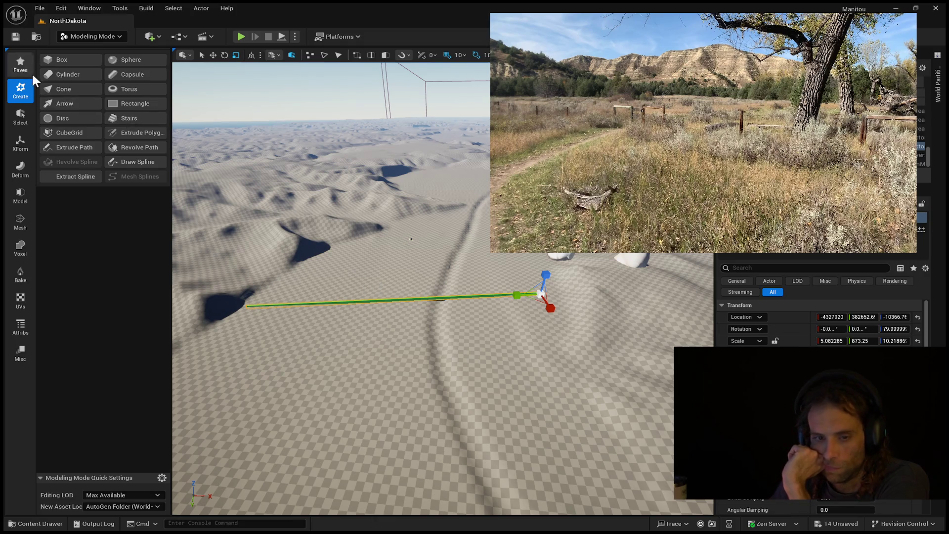
- Cancel the XForm Transform tool on the path line, deselect everything, and start a playtest with Alt+P
left_click(22, 141)
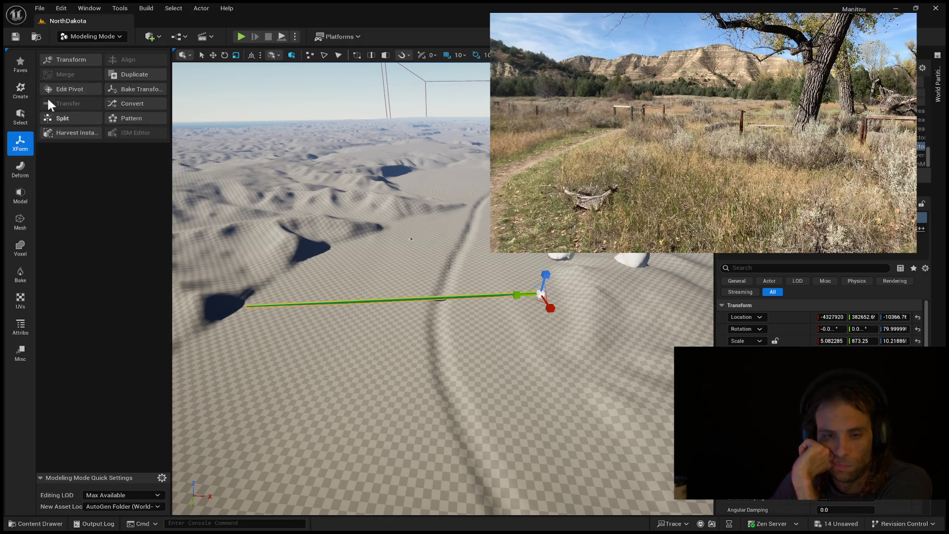
left_click(80, 58)
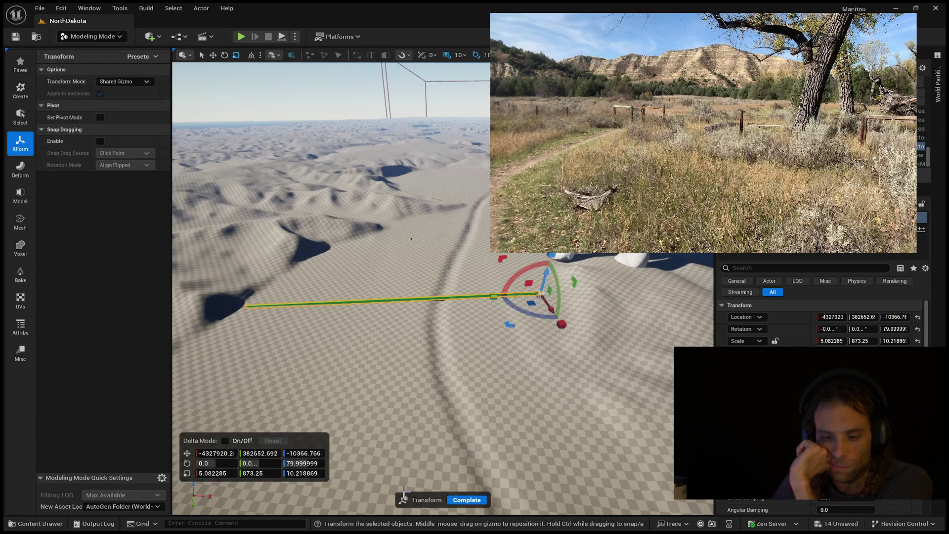
key("Return")
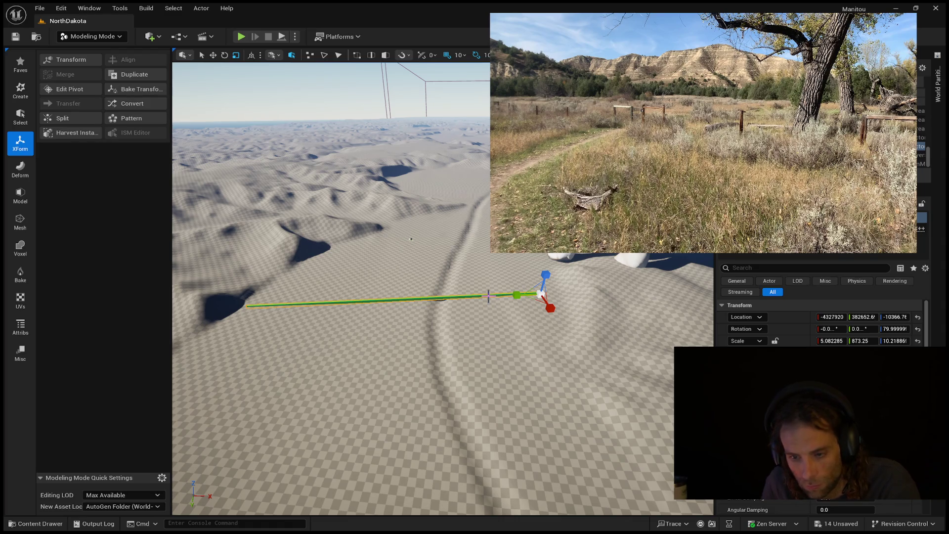
key("Escape")
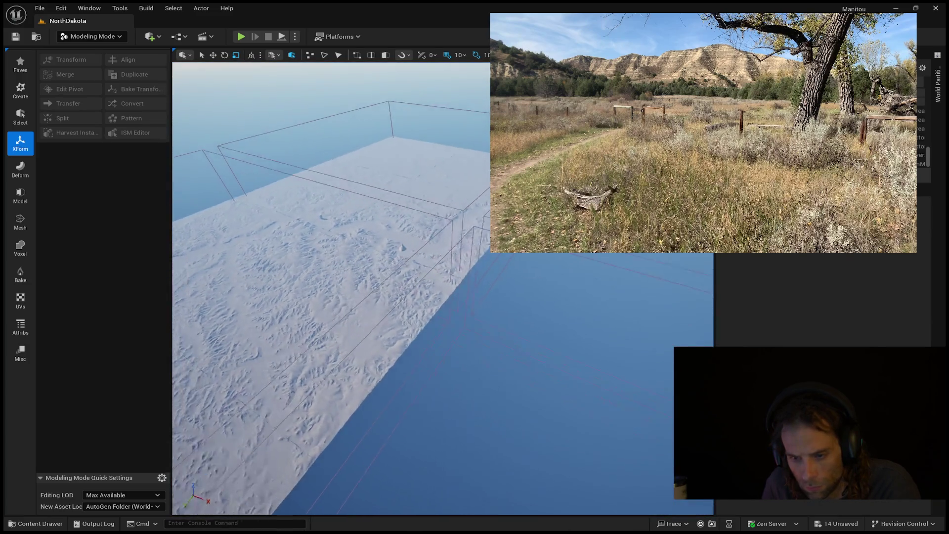
key("alt+p")
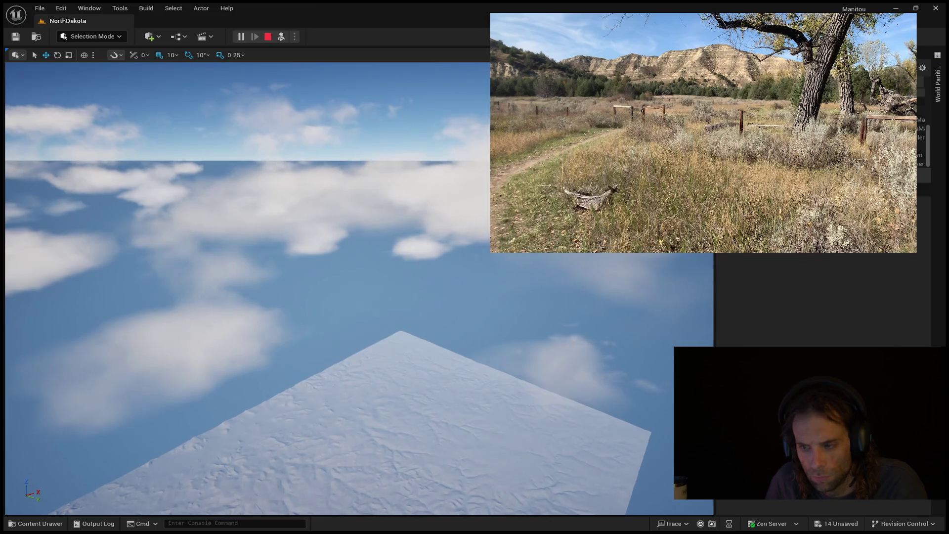
- Check a region on the world partition map during the playtest, then stop it
left_click(940, 101)
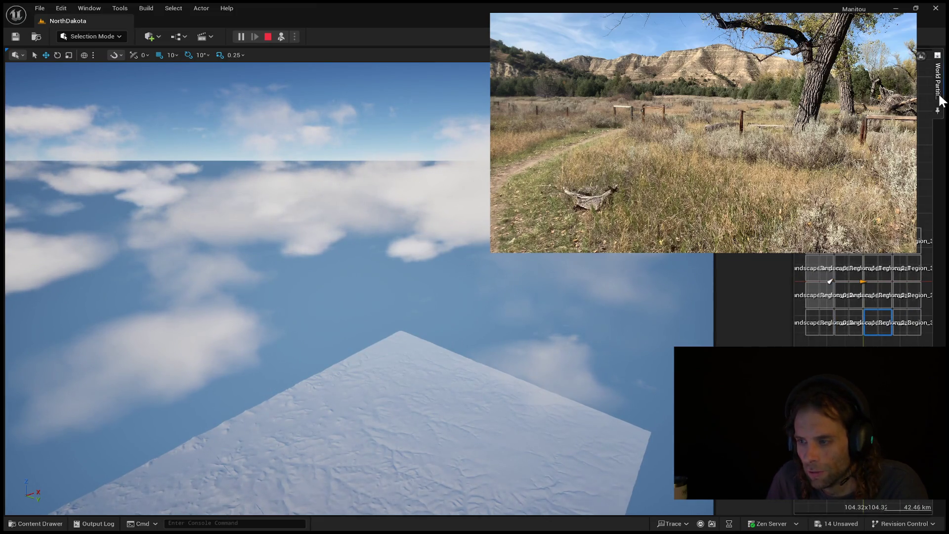
left_click(820, 289)
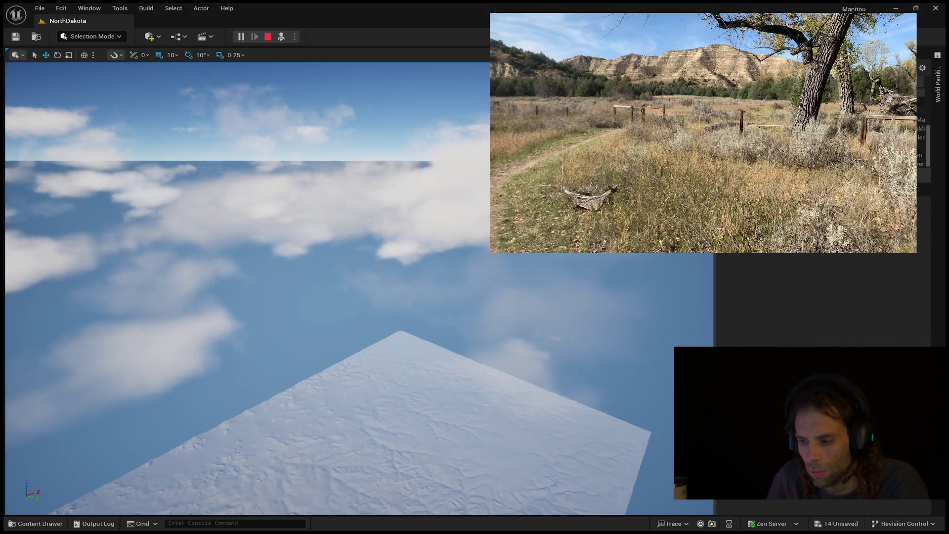
left_click_drag(587, 401, 587, 345)
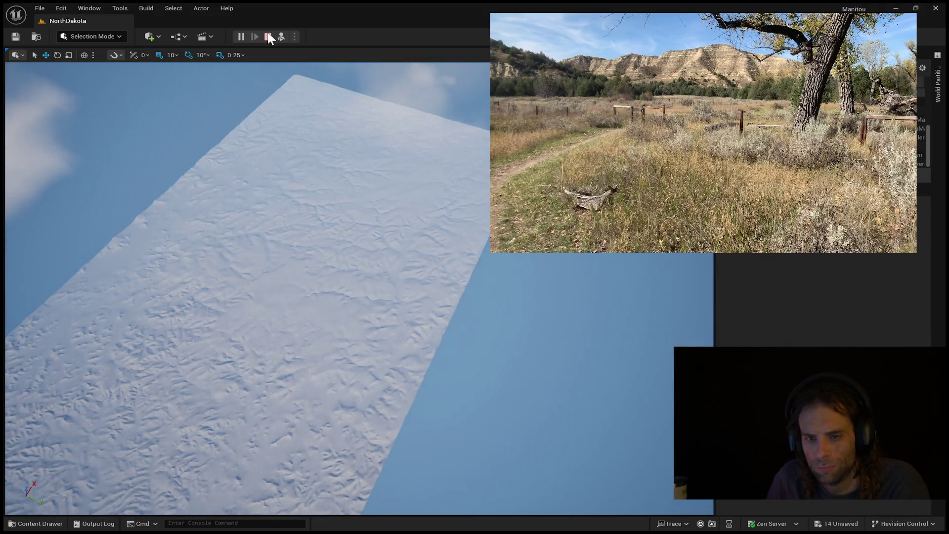
left_click(268, 35)
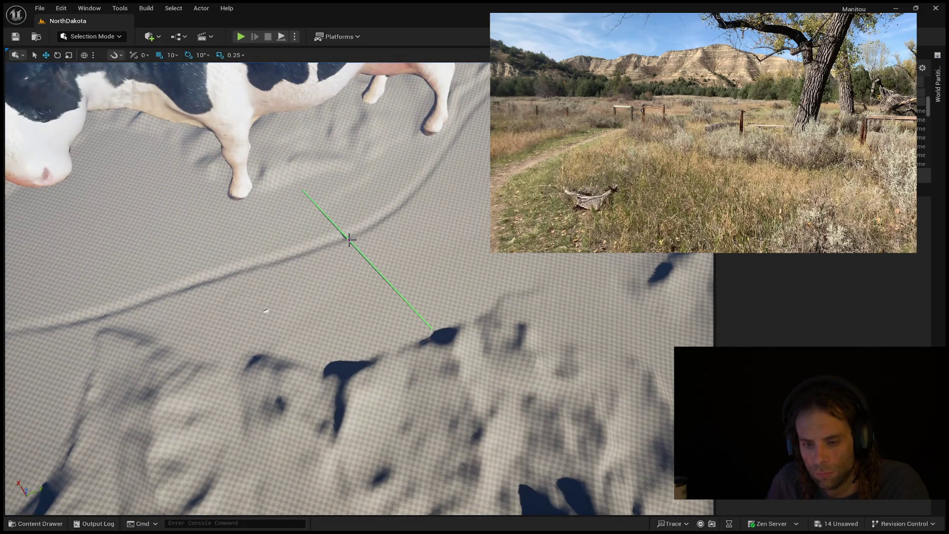
- Select the green path line to view its transform and look along it
left_click(348, 240)
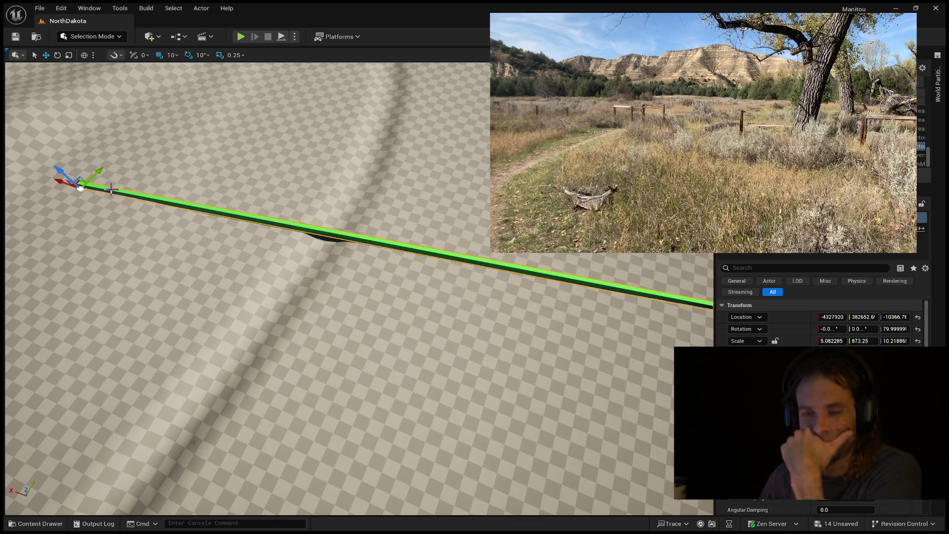
left_click_drag(116, 190, 120, 223)
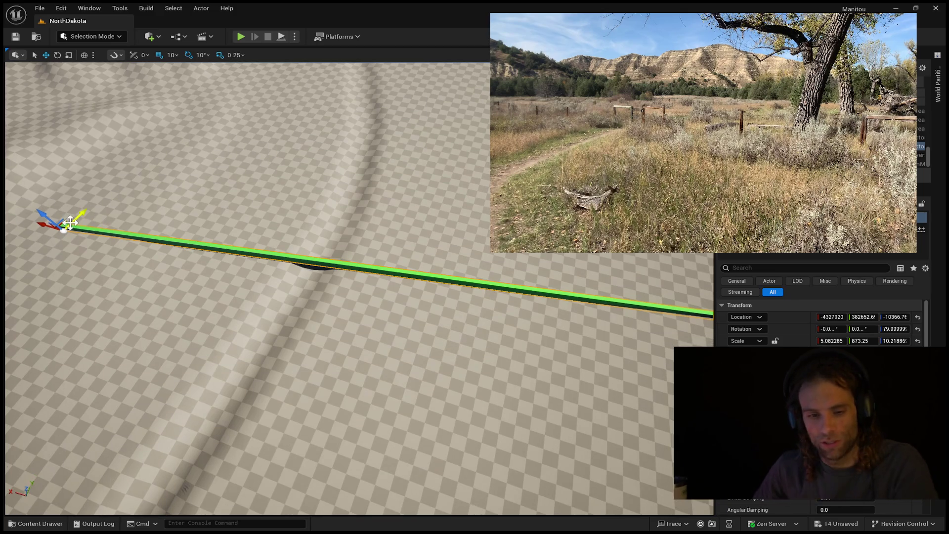
left_click(153, 225)
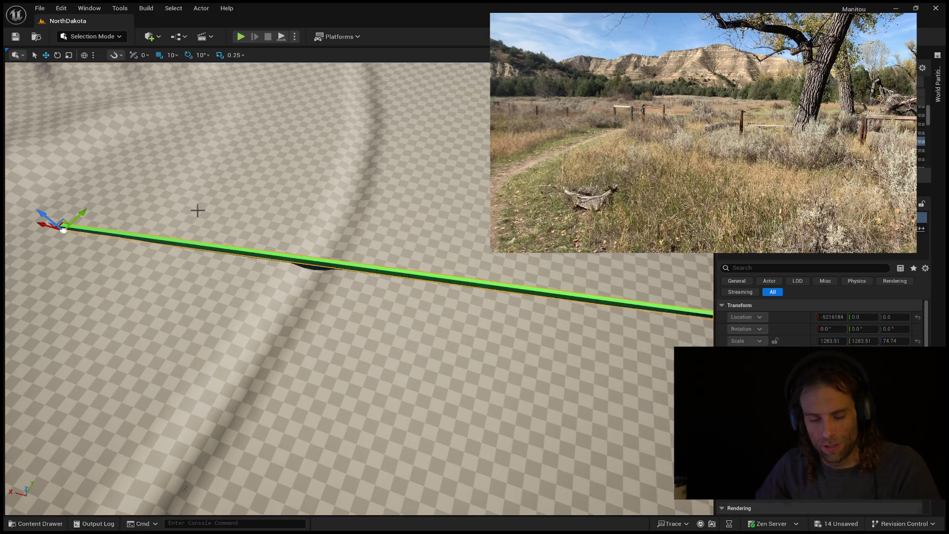
left_click(126, 234)
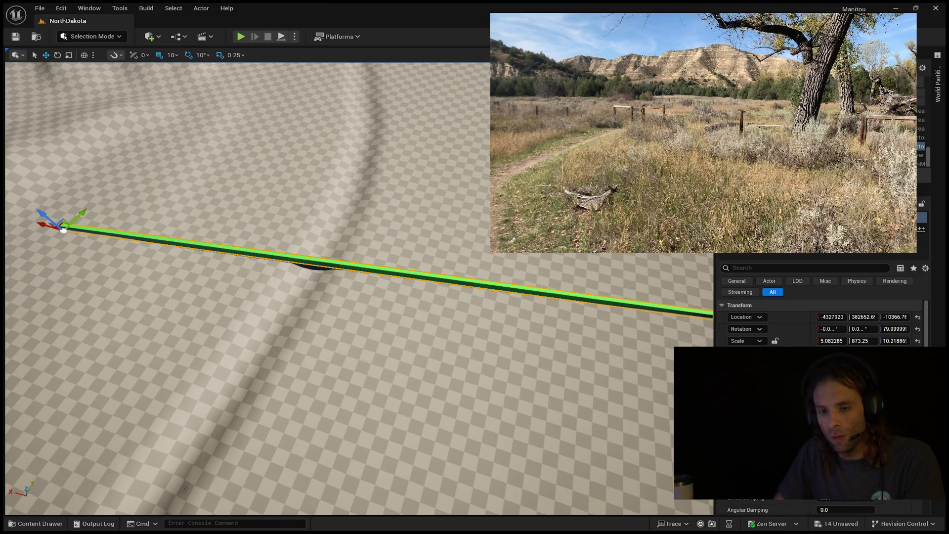
- Select the landscape, pull the view back over the hills, and open the World Partition map
left_click(421, 266)
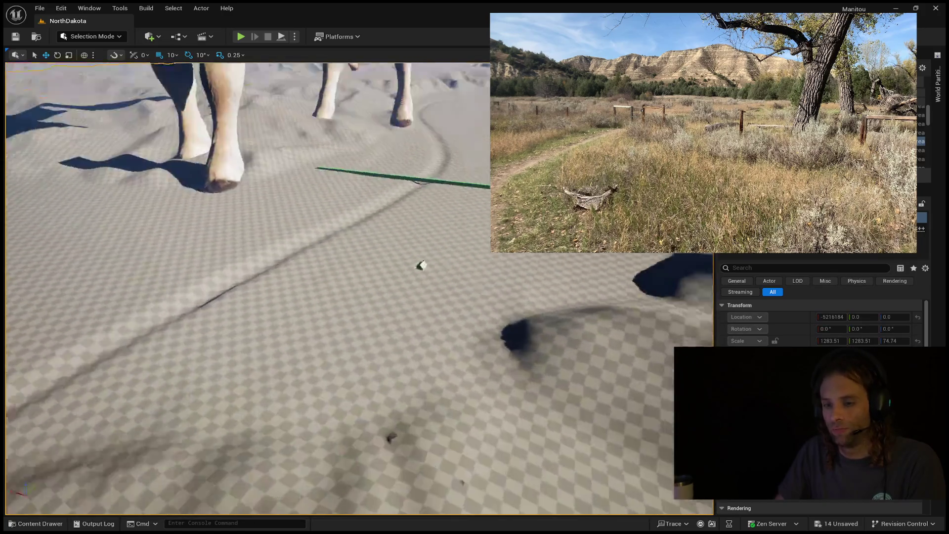
left_click_drag(421, 266, 420, 331)
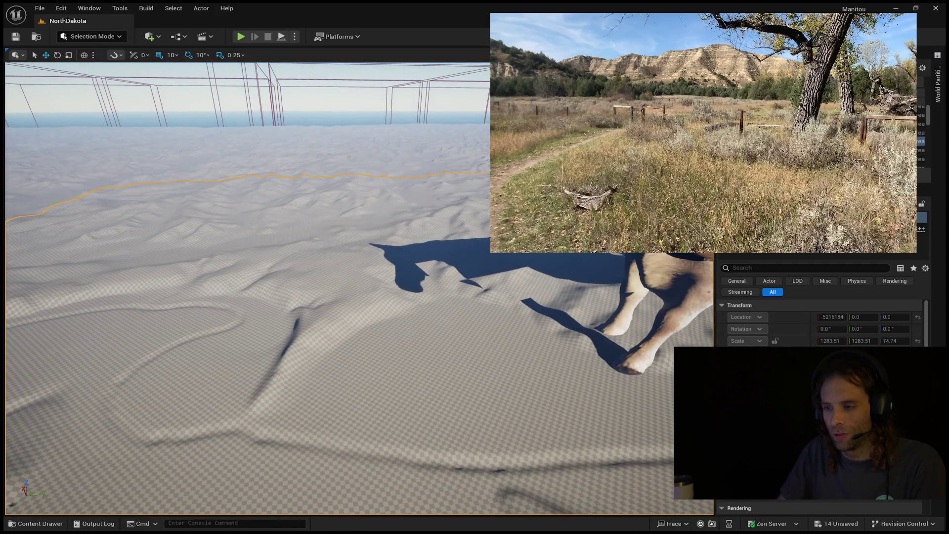
left_click(937, 82)
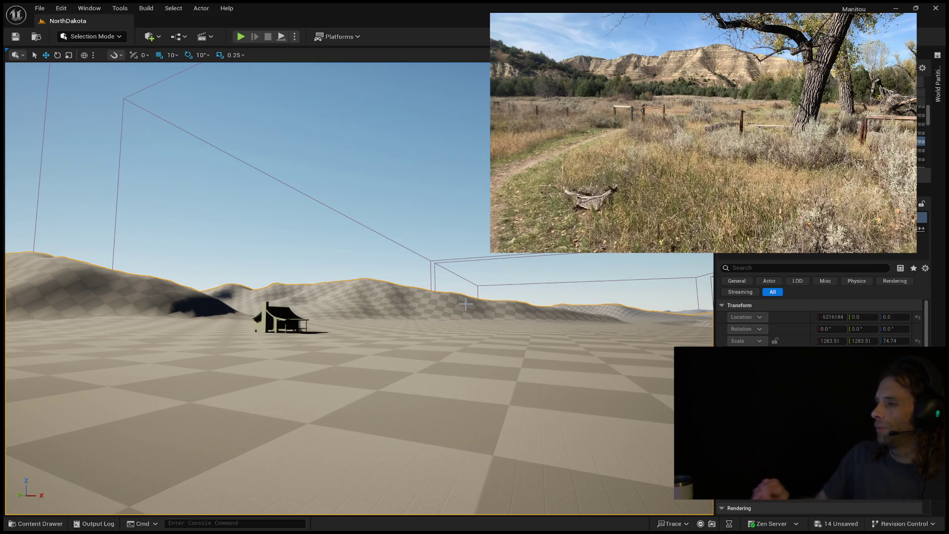
- Fly the viewport forward across the flat ground toward the cabin
key("Down")
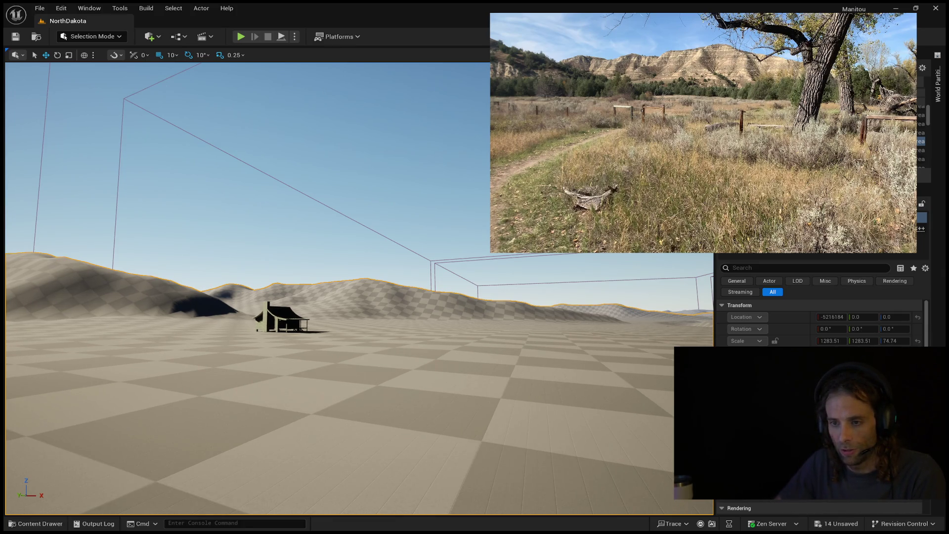
key("Up")
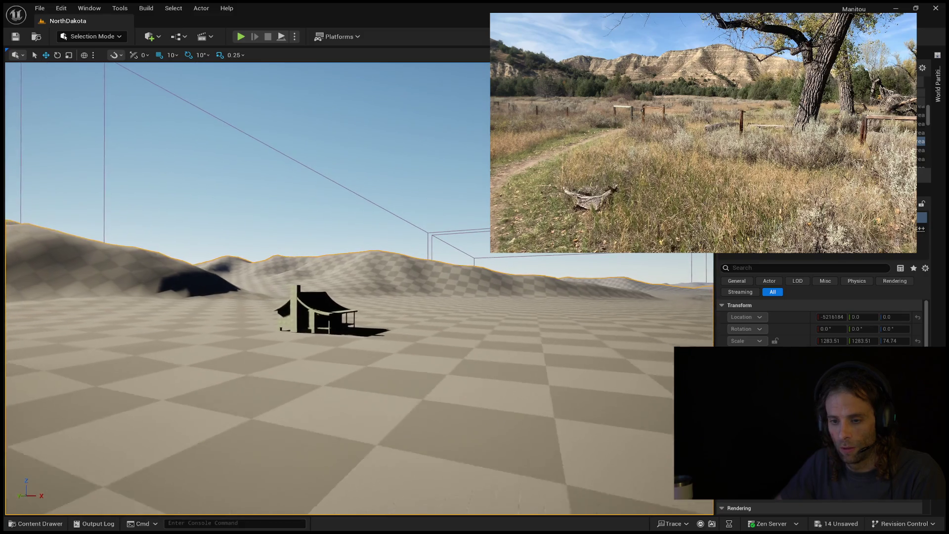
key("Up")
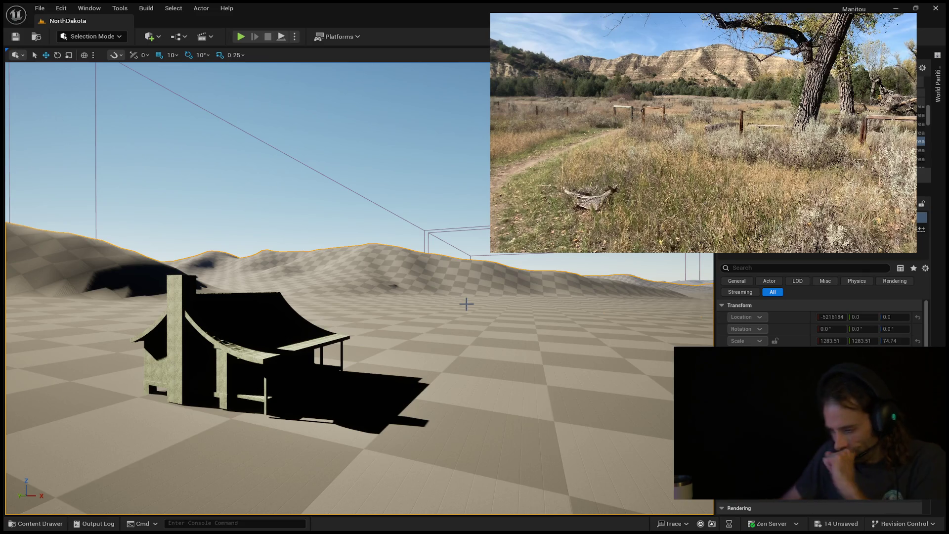
- Turn the view around the cabin and bring up the World Partition region map
mouse_move(396, 322)
left_mouse_down()
mouse_move(381, 277)
mouse_move(346, 277)
mouse_move(356, 311)
left_mouse_up()
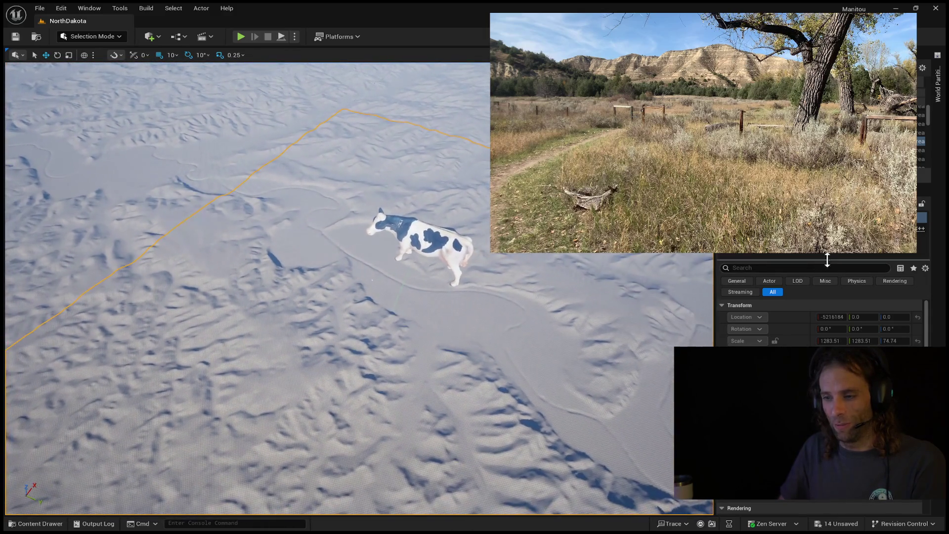
left_click(937, 82)
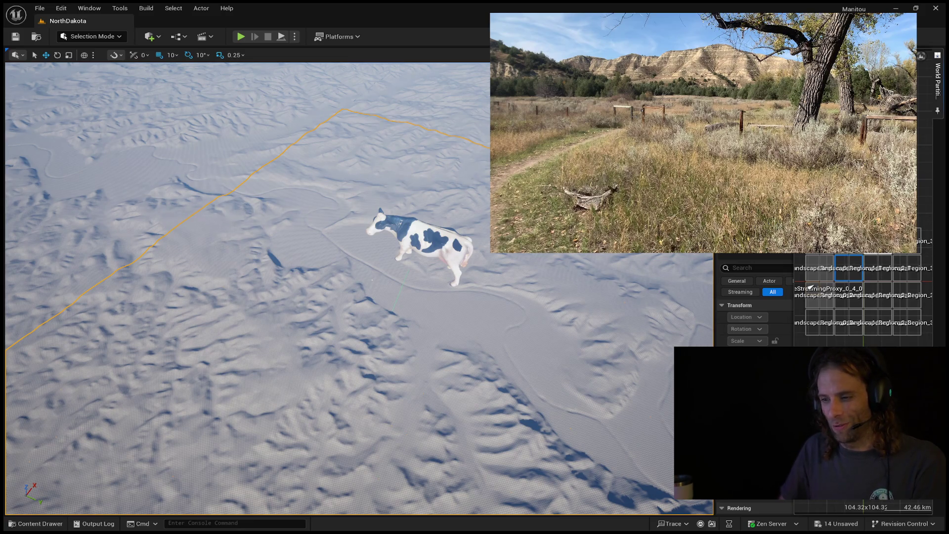
- Click through World Partition grid cells up to the top row and jump to that region
left_click(875, 318)
left_click(873, 314)
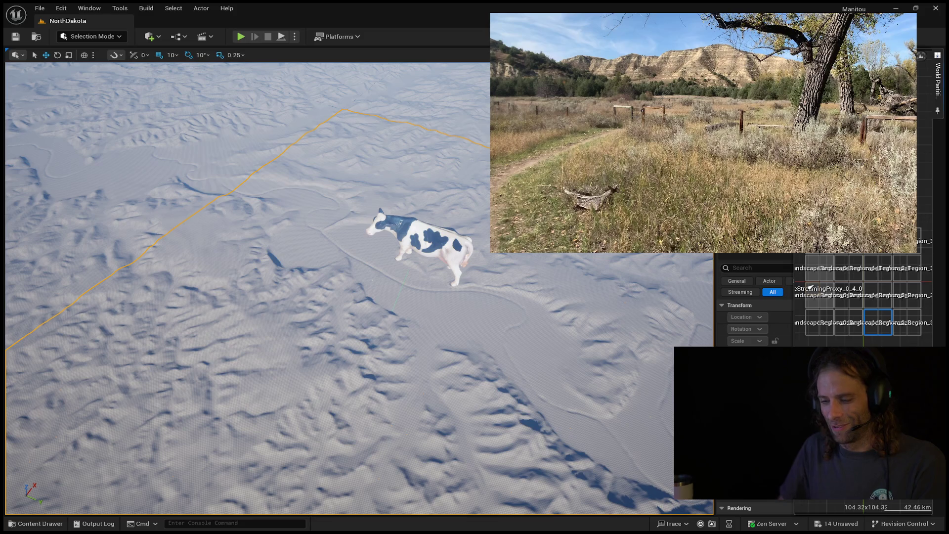
left_click(874, 309)
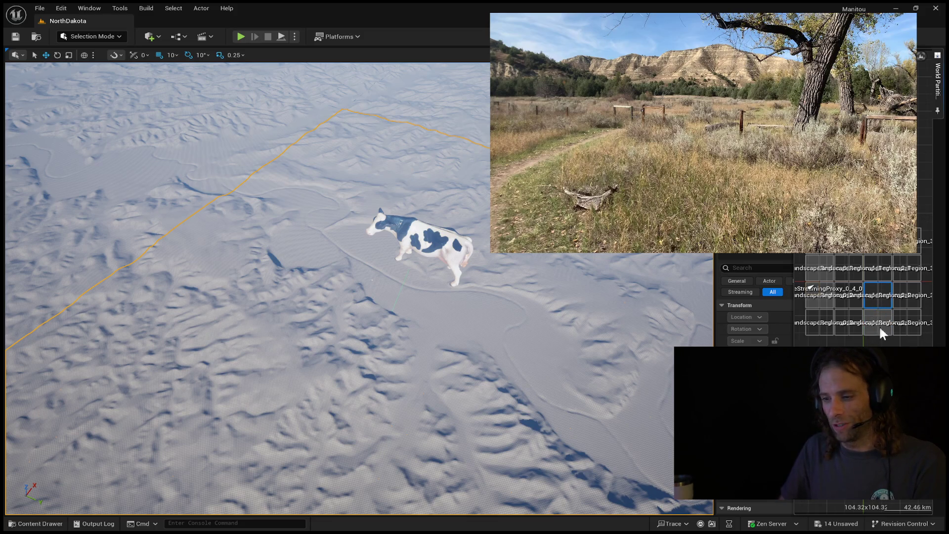
left_click(882, 276)
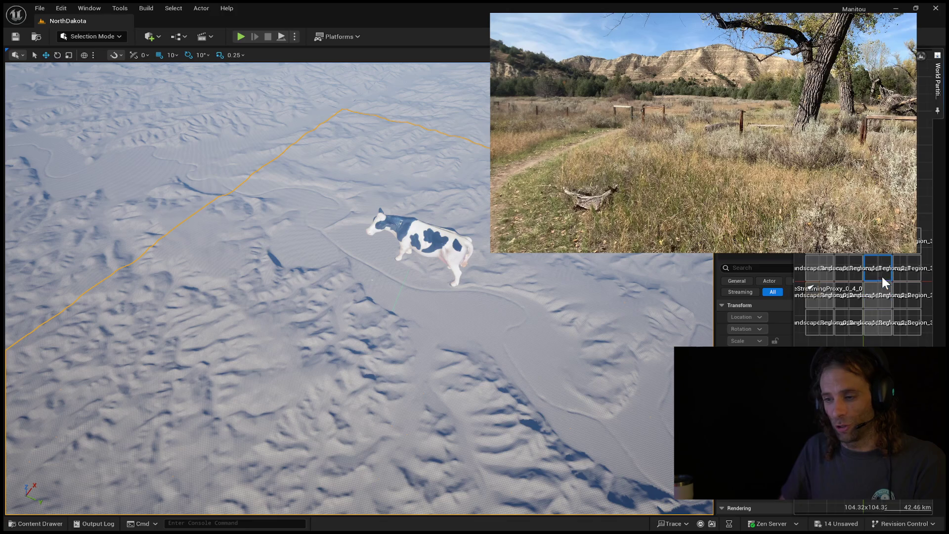
left_click(884, 252)
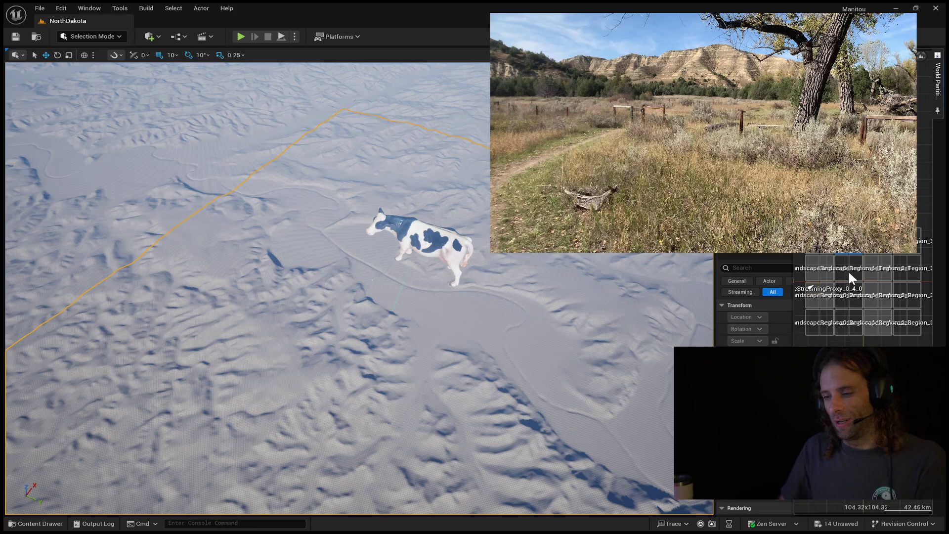
double_click(733, 247)
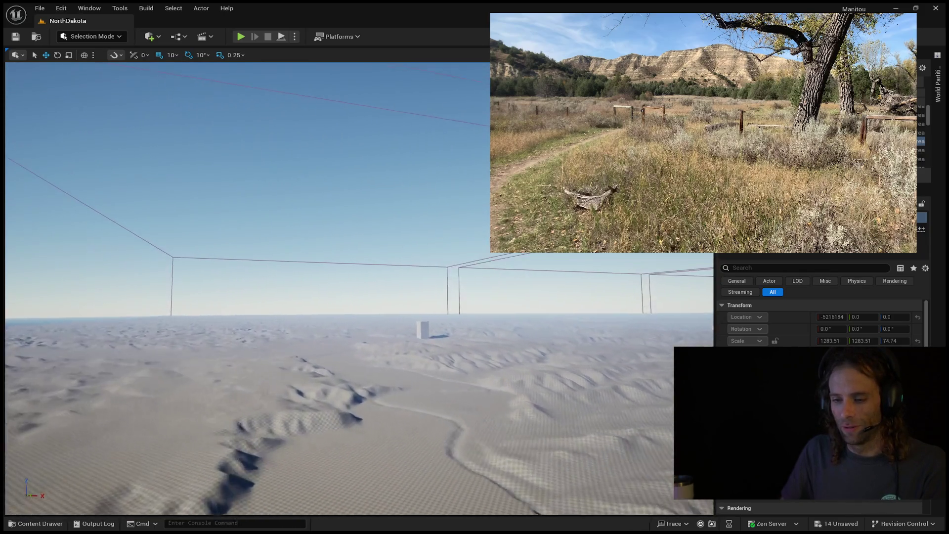
- Fly low past the box toward the teepee, rise high, then drop back down facing the horse
key("w")
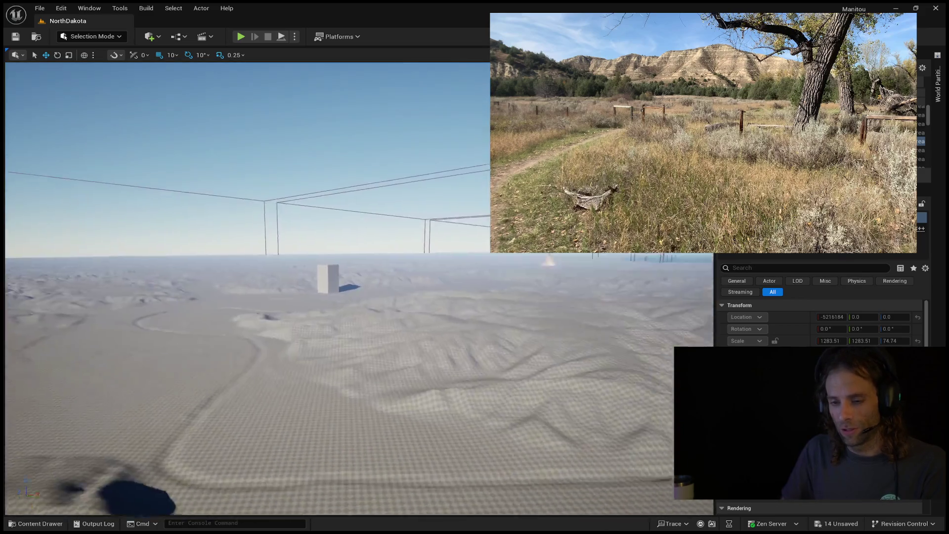
key("w")
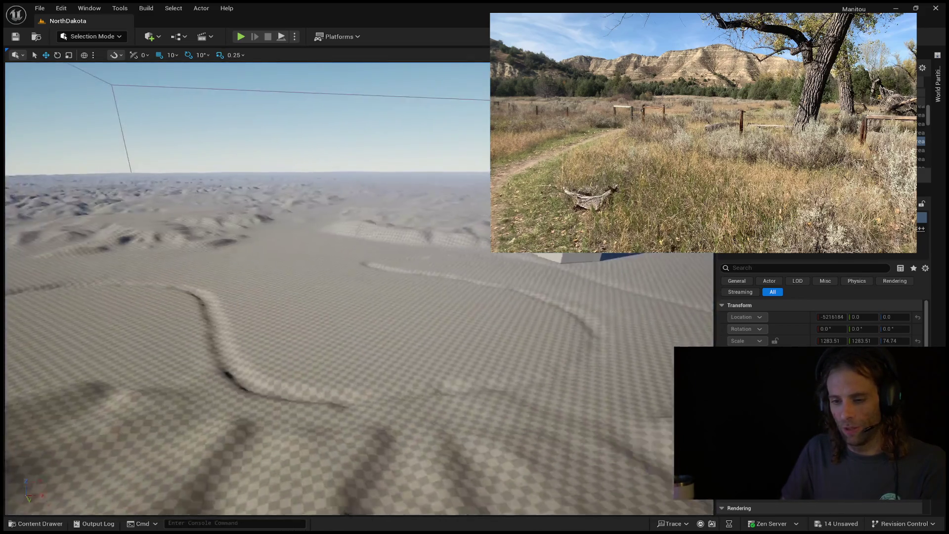
key("w")
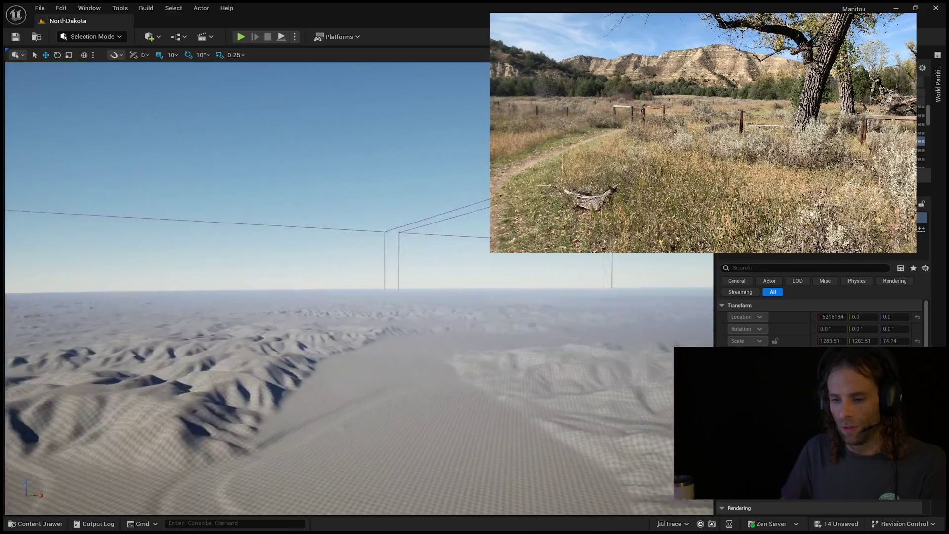
key("w")
key("w")
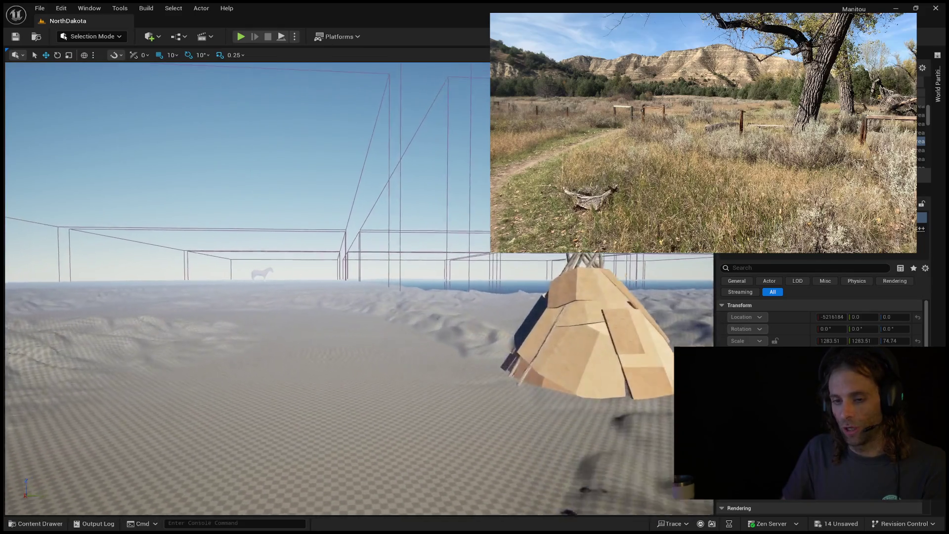
key("e")
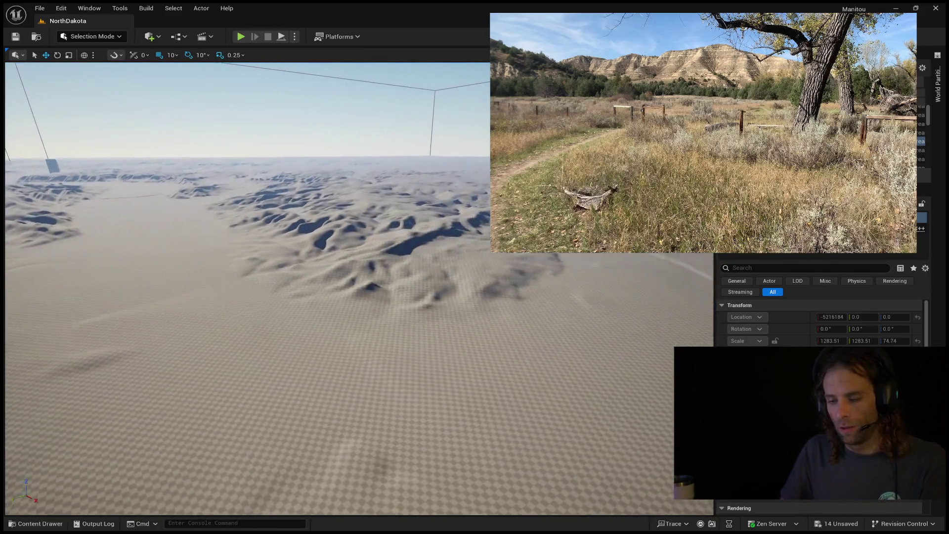
key("q")
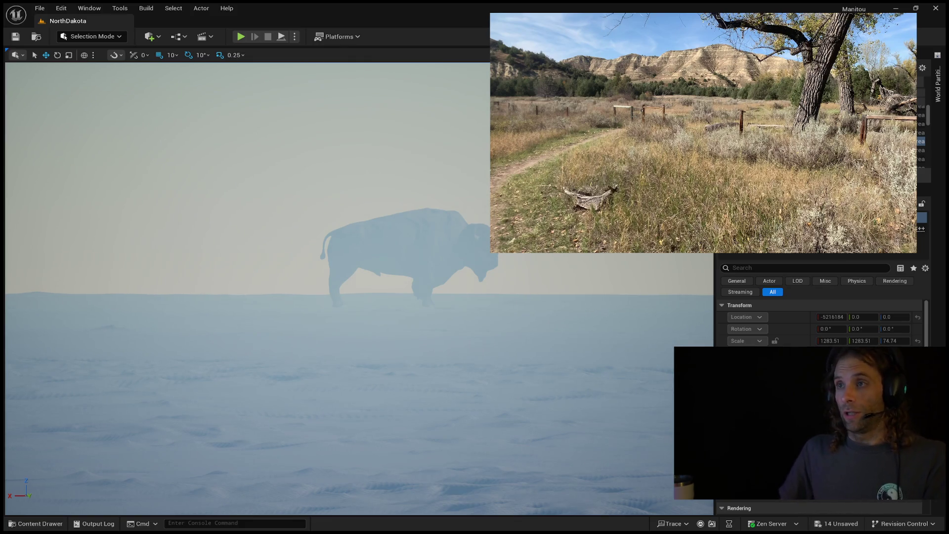
- Fly back and up over the terrain and around the water volume corner, looking down
key("g")
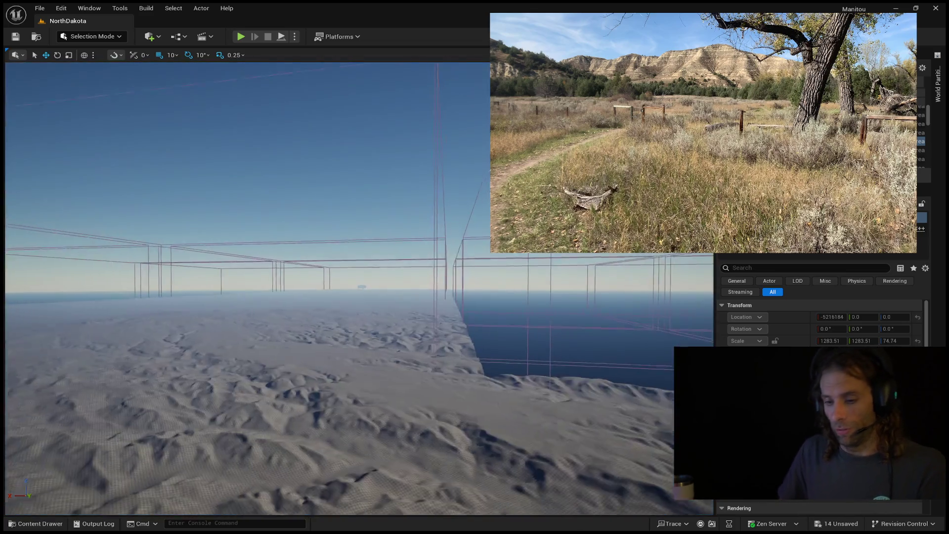
key("s")
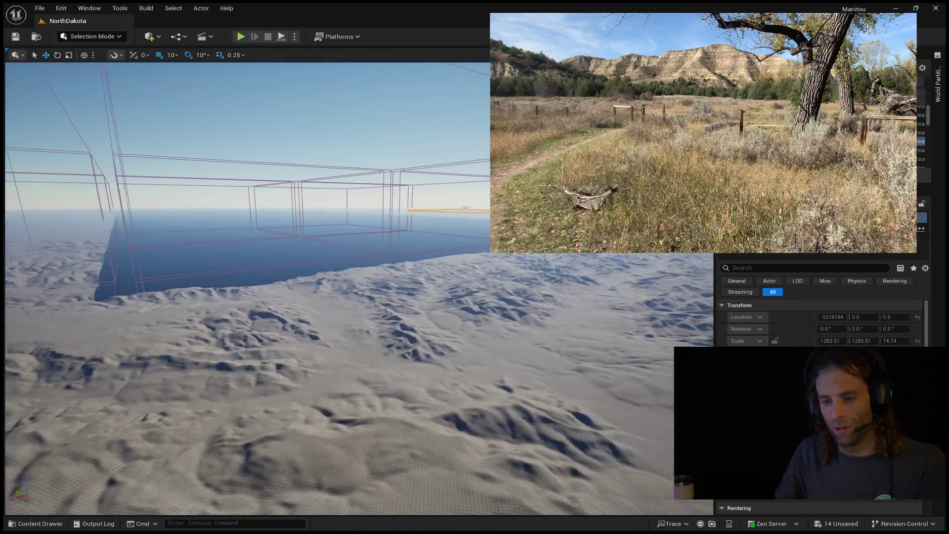
key("w")
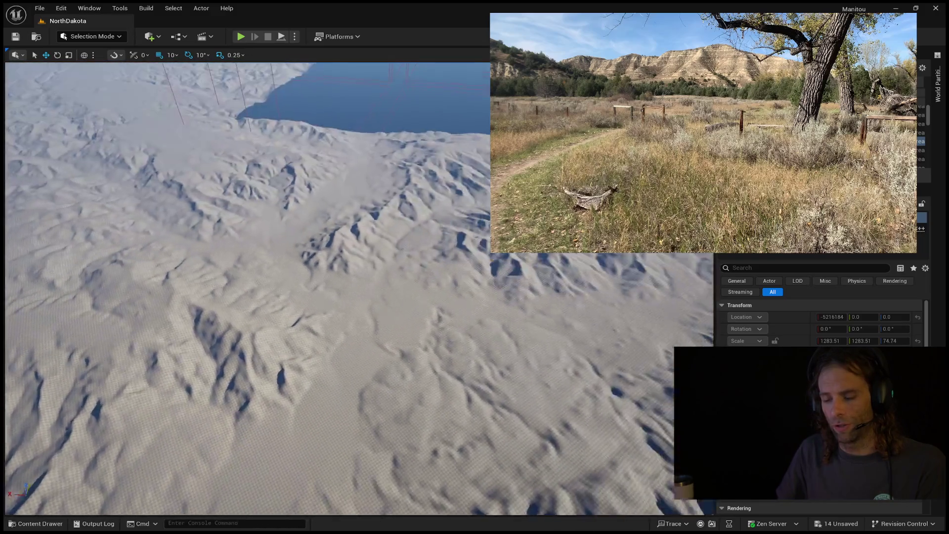
key("s")
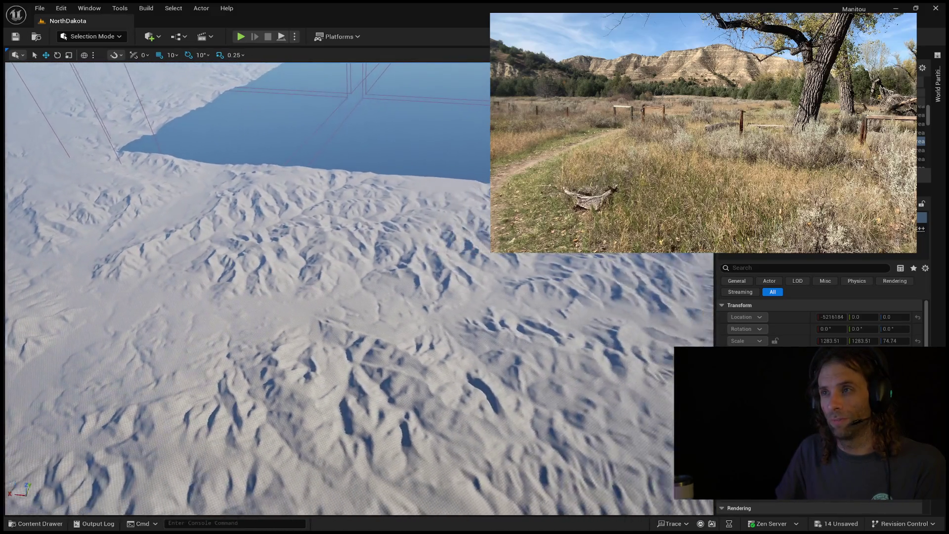
key("s")
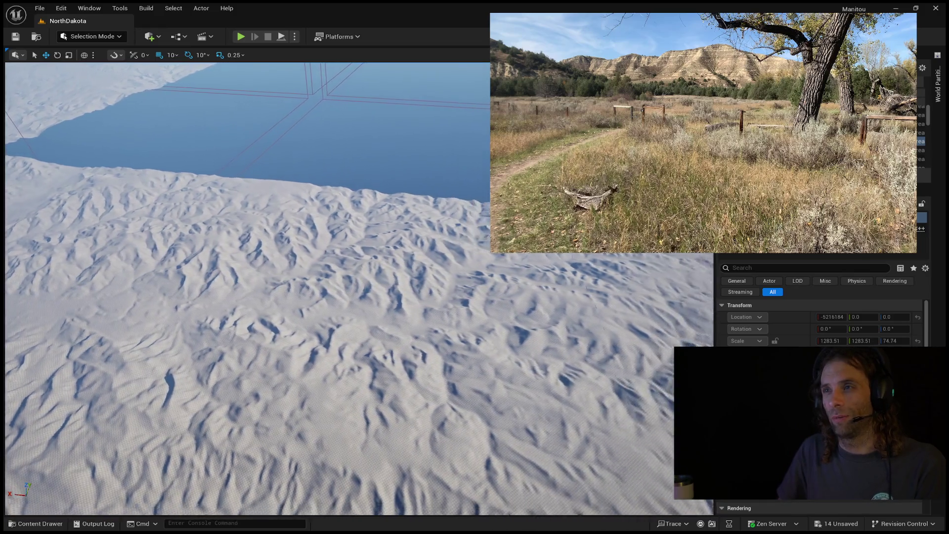
key("s")
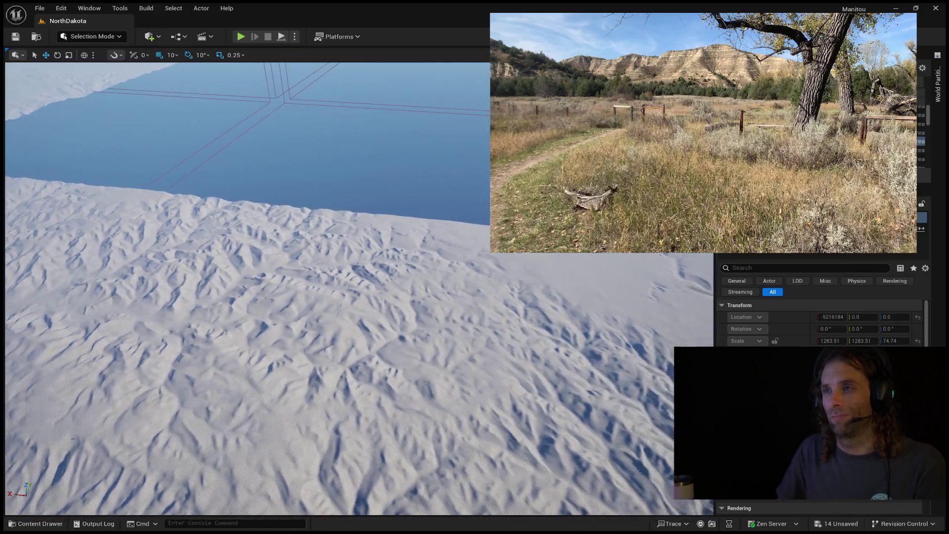
key("s")
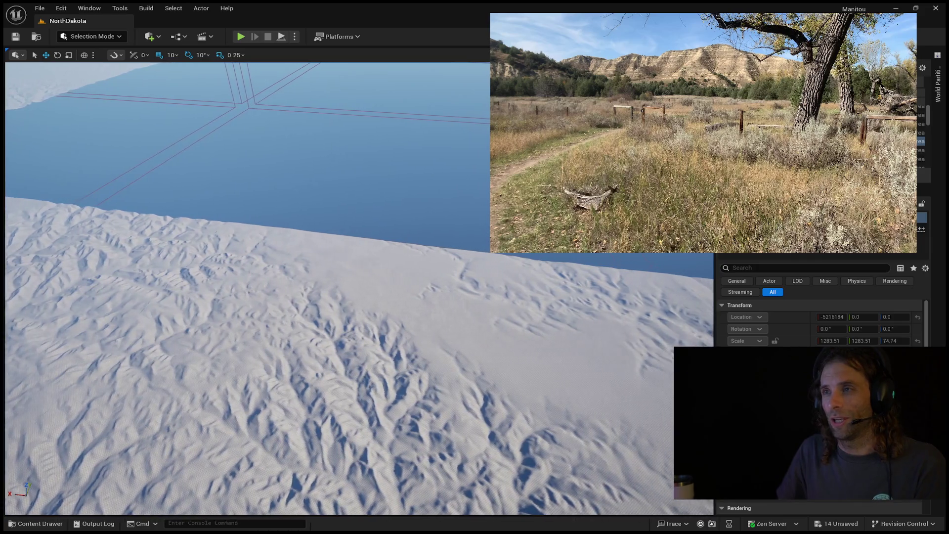
key("s")
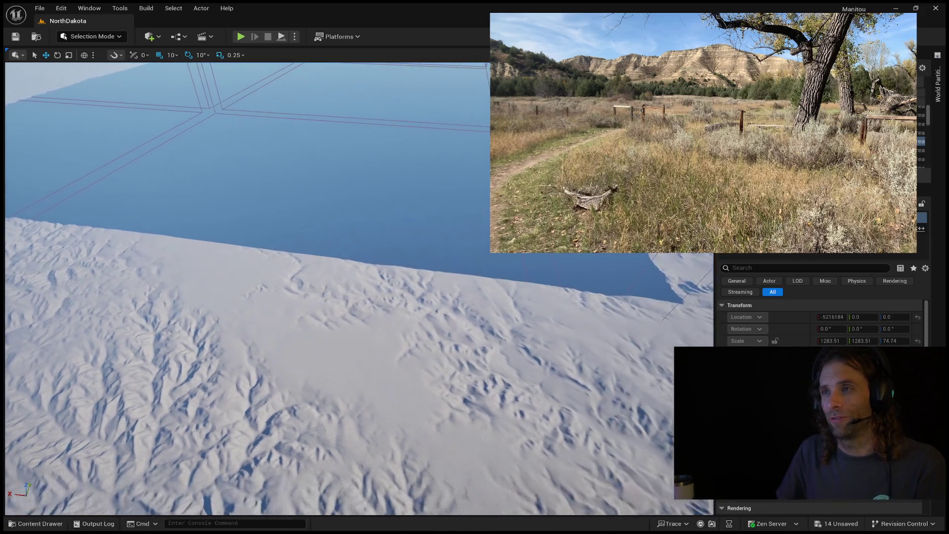
key("s")
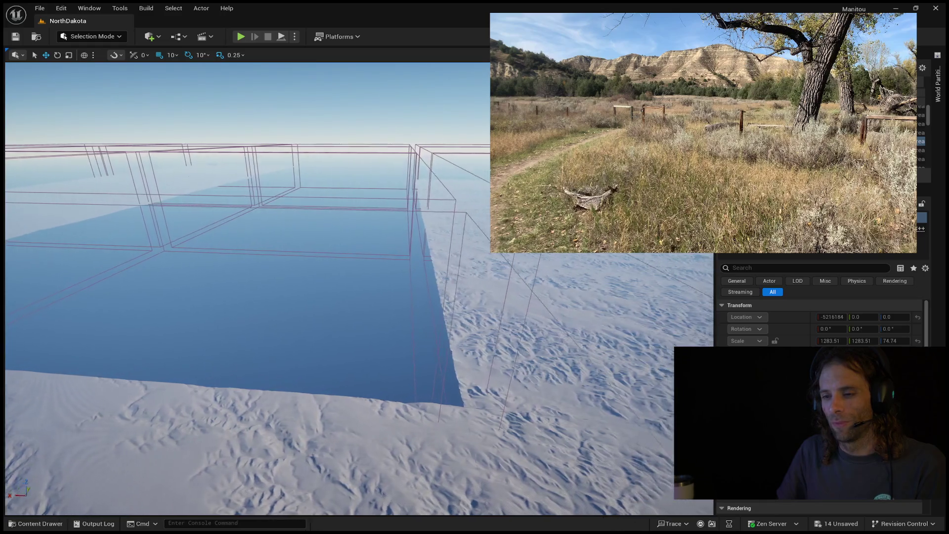
key("s")
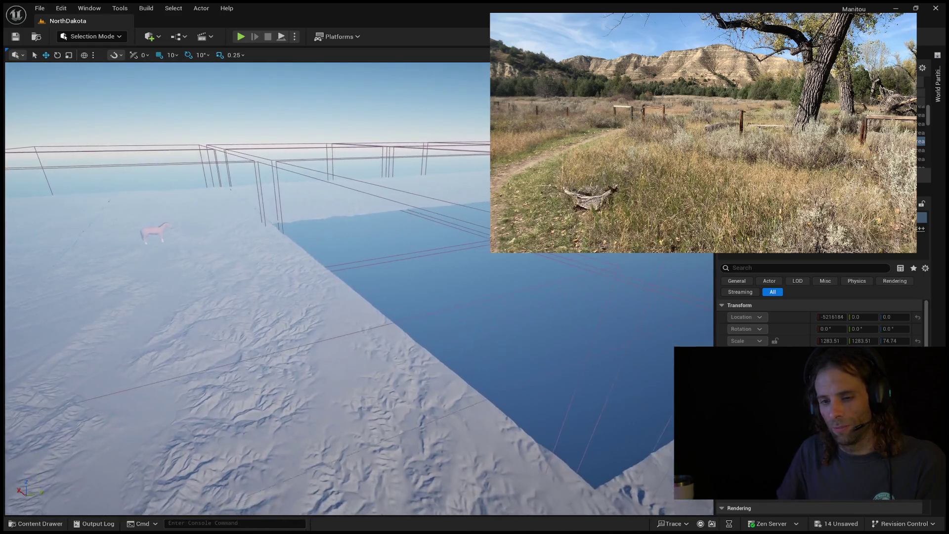
key("s")
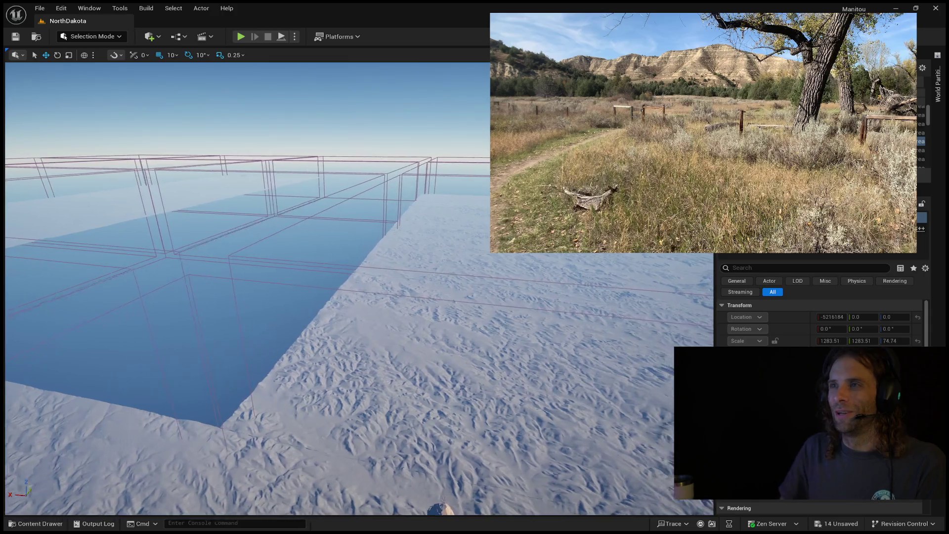
key("s")
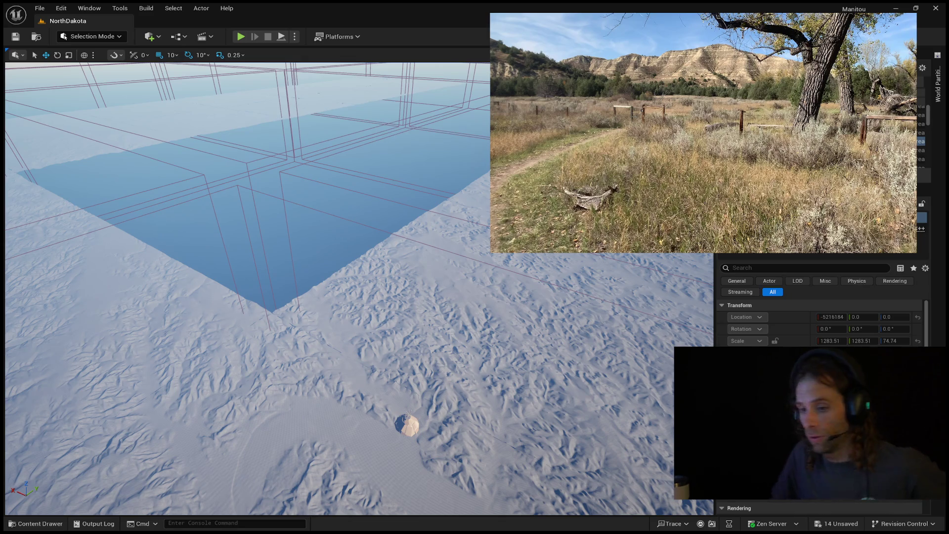
- Open the World Partition region grid and focus the view down into the selected region
key("f")
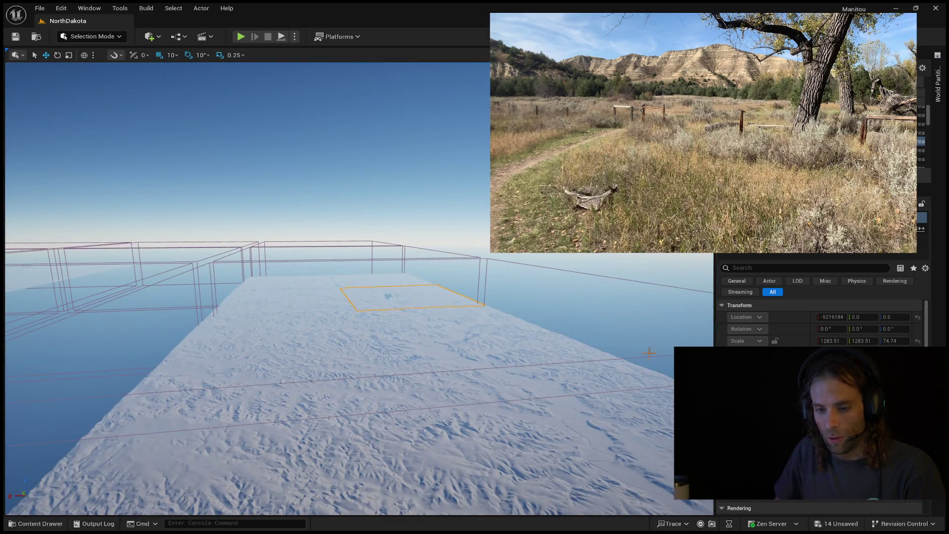
scroll(921, 134, "up", 5)
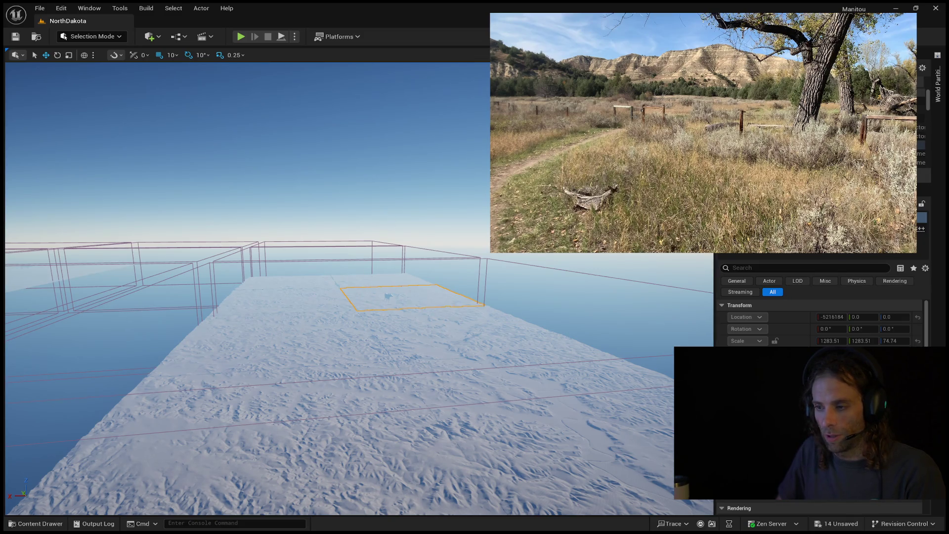
left_click(940, 93)
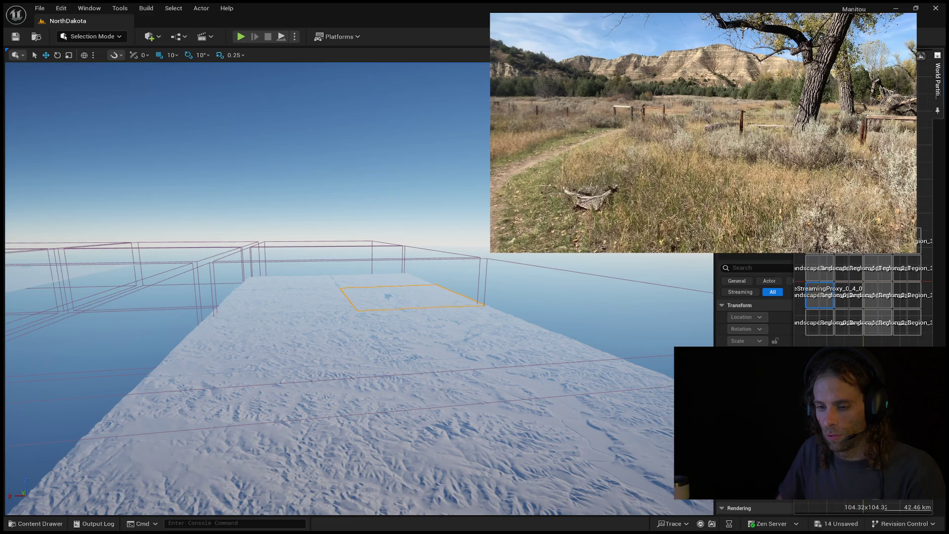
key("f")
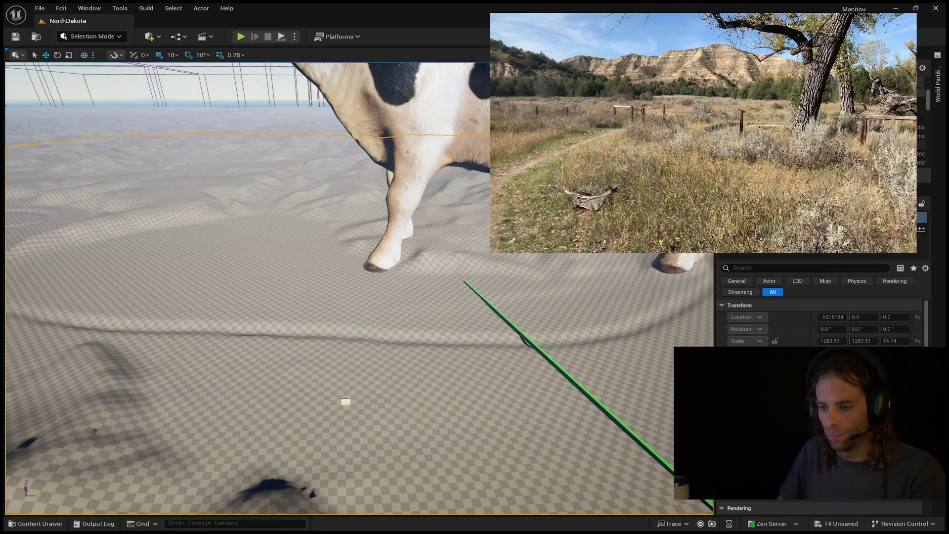
- Focus the view on the top-left World Partition region, then select the cow beside the path
left_click(937, 81)
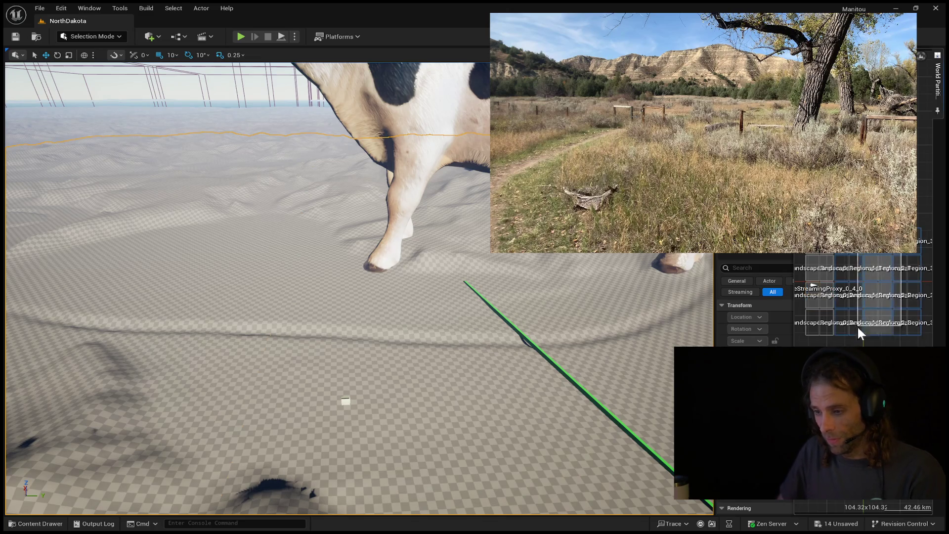
left_click_drag(854, 343, 901, 253)
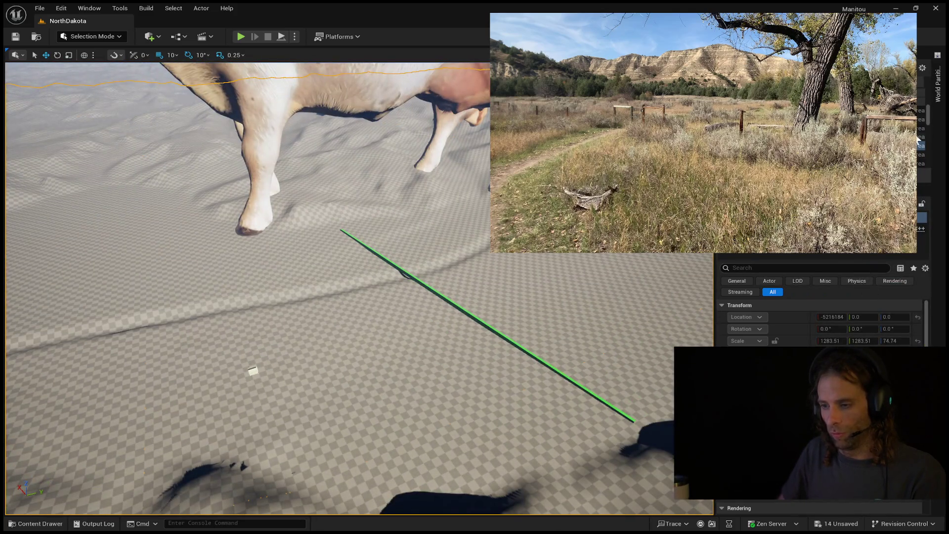
left_click(938, 82)
left_click(823, 260)
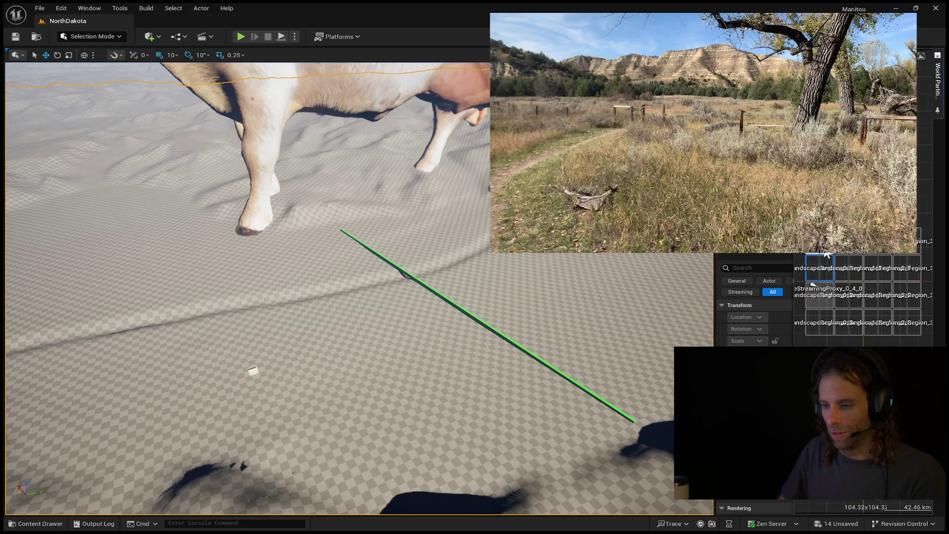
double_click(849, 291)
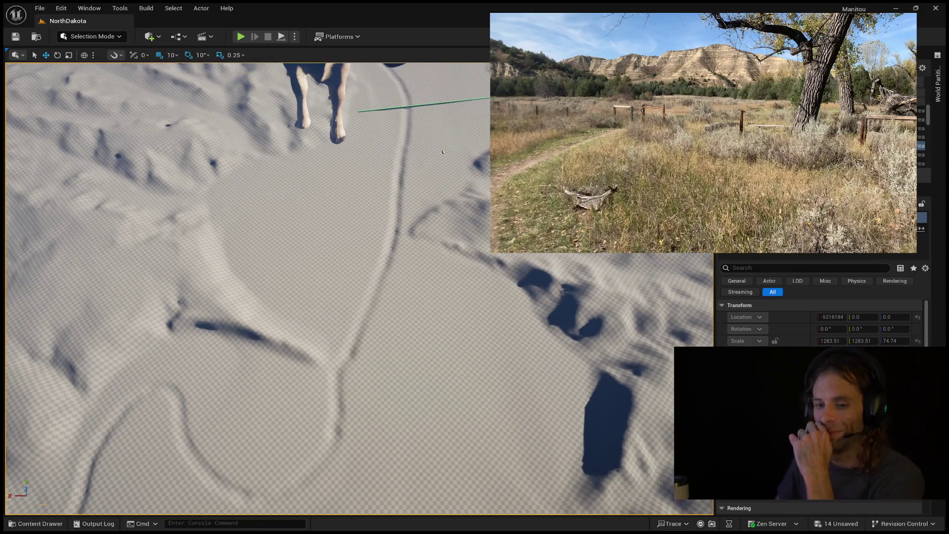
scroll(359, 288, "down", 5)
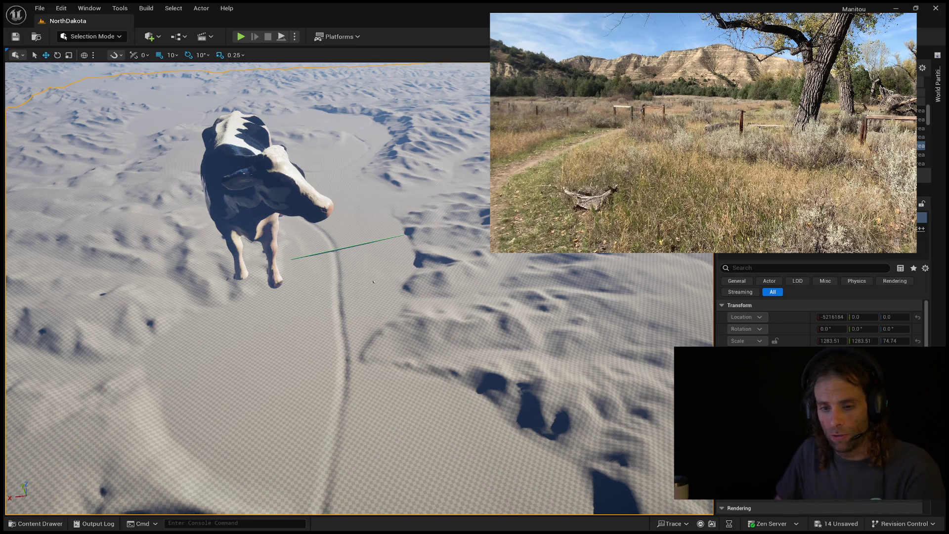
left_click(243, 236)
- Nudge the cow slightly along X and then up-left, and start Play in Editor
left_click_drag(242, 246, 258, 254)
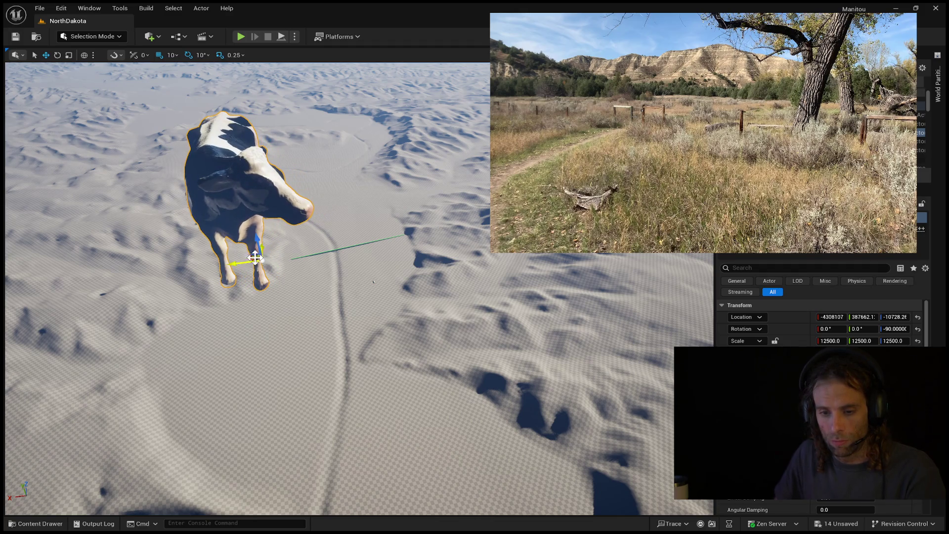
left_click(261, 249)
mouse_move(267, 245)
left_mouse_down()
mouse_move(378, 288)
mouse_move(378, 273)
mouse_move(371, 283)
left_mouse_up()
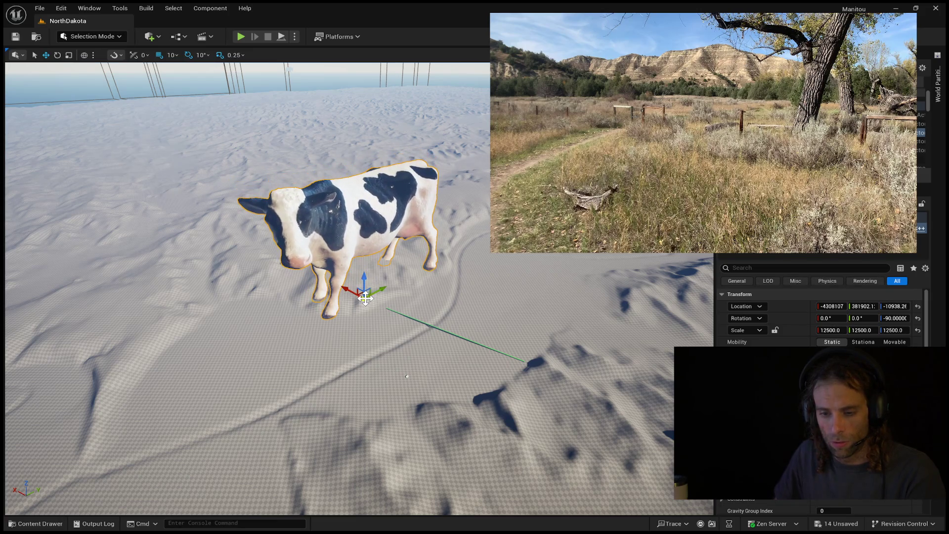
mouse_move(385, 303)
left_mouse_down()
mouse_move(370, 298)
mouse_move(388, 283)
mouse_move(397, 223)
mouse_move(411, 216)
mouse_move(388, 259)
mouse_move(504, 265)
mouse_move(293, 402)
mouse_move(431, 343)
mouse_move(654, 302)
mouse_move(409, 309)
mouse_move(261, 297)
mouse_move(363, 300)
left_mouse_up()
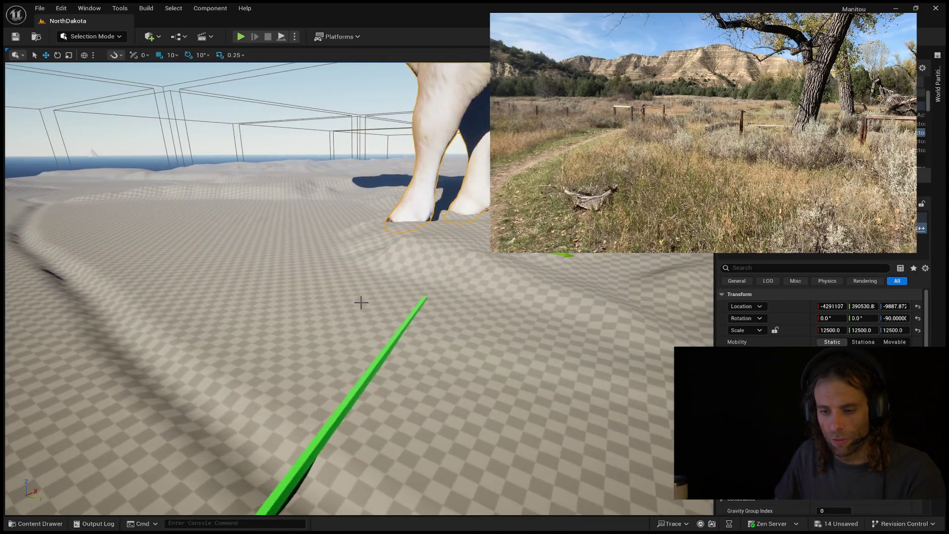
key("alt+p")
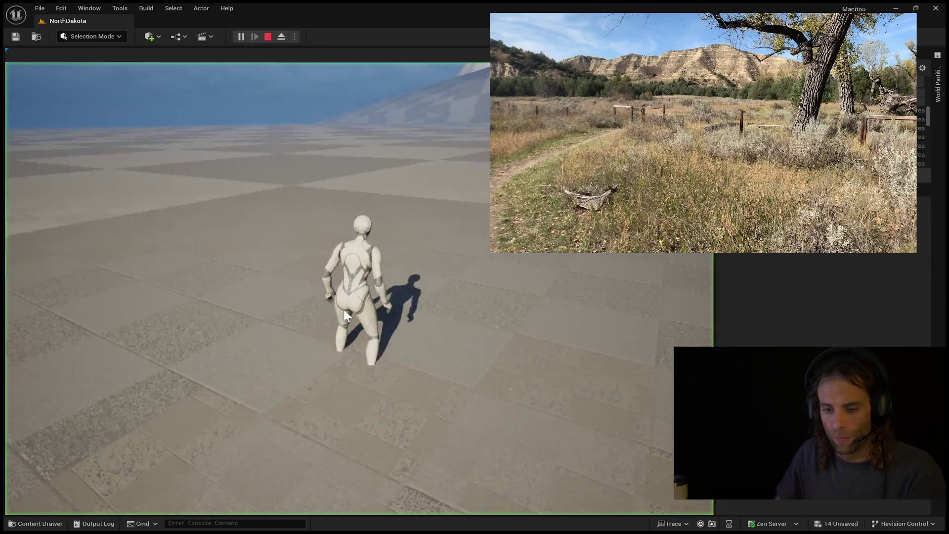
- Run the mannequin forward across the checkered ground, then stop the playtest
left_click(346, 315)
key("w")
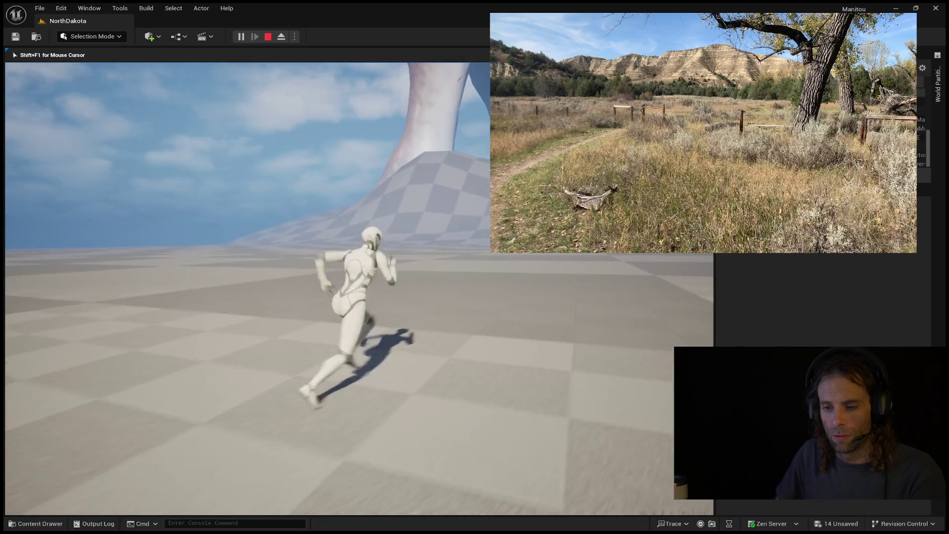
key("Escape")
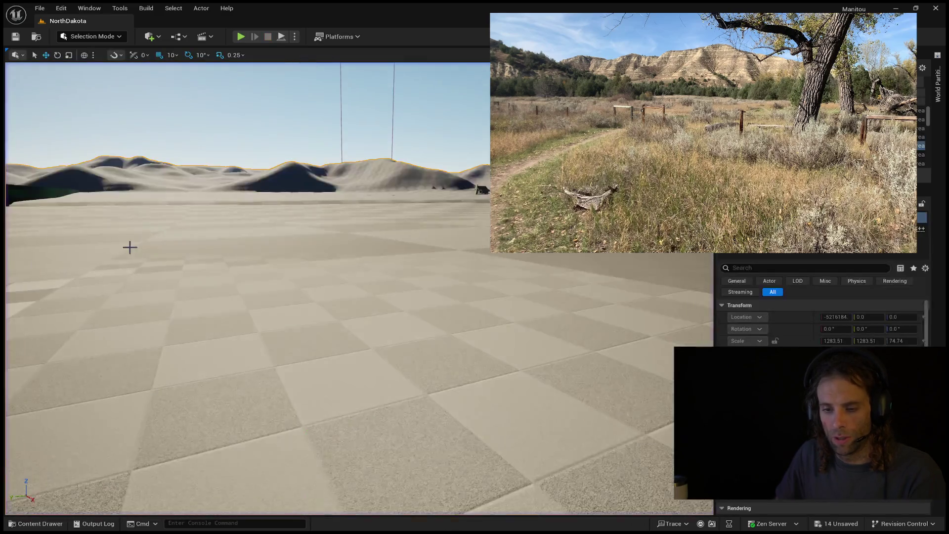
- Select the green path line and start a new playtest from it
scroll(294, 308, "up", 10)
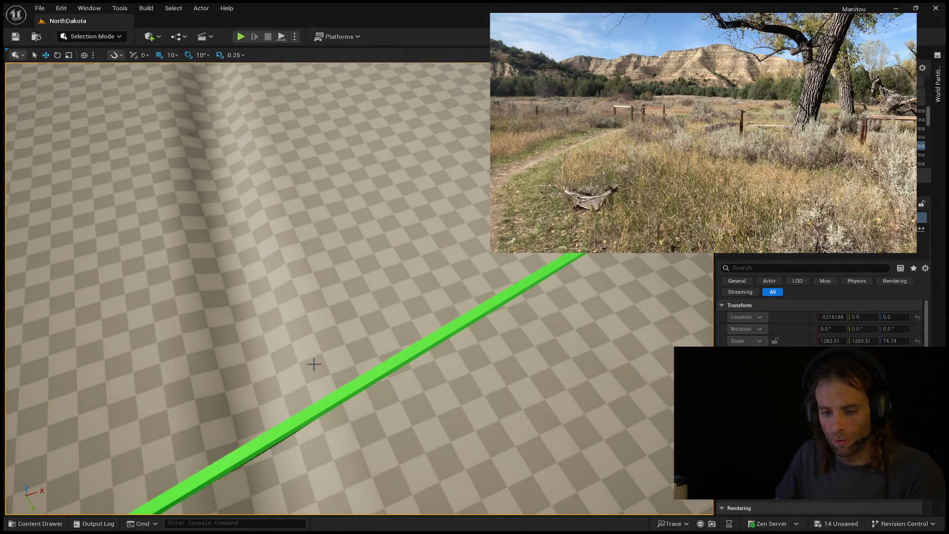
left_click(322, 403)
key("alt+p")
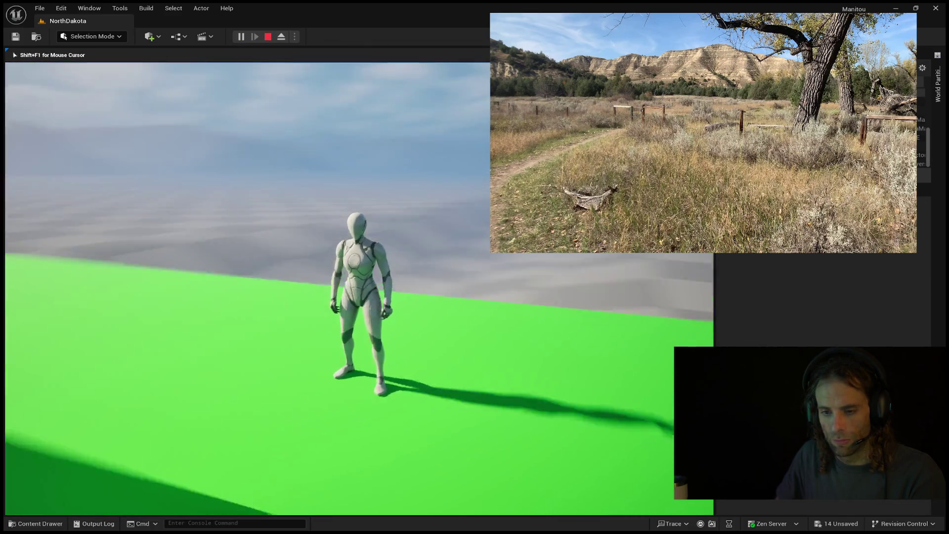
- Run the mannequin along and across the green strip, end the playtest, and pull back to the cow
mouse_move(359, 288)
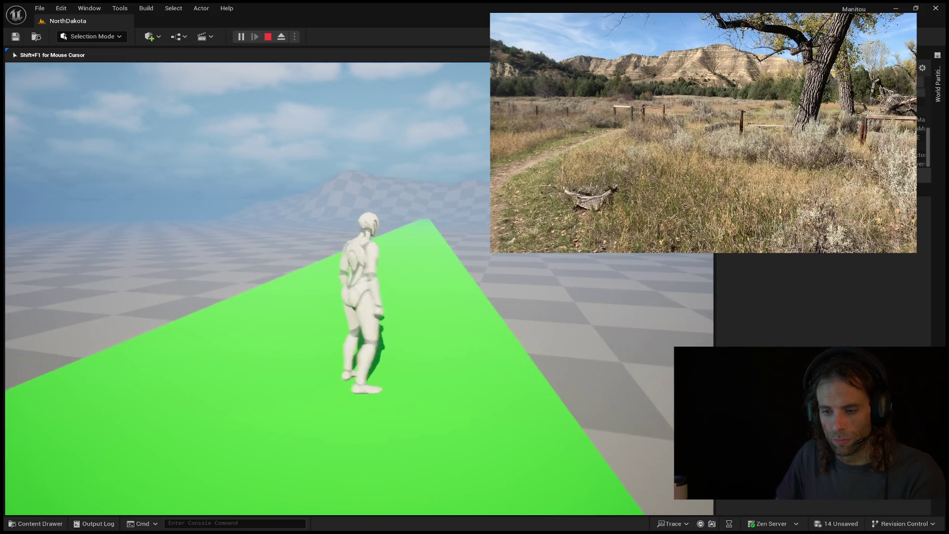
key("w")
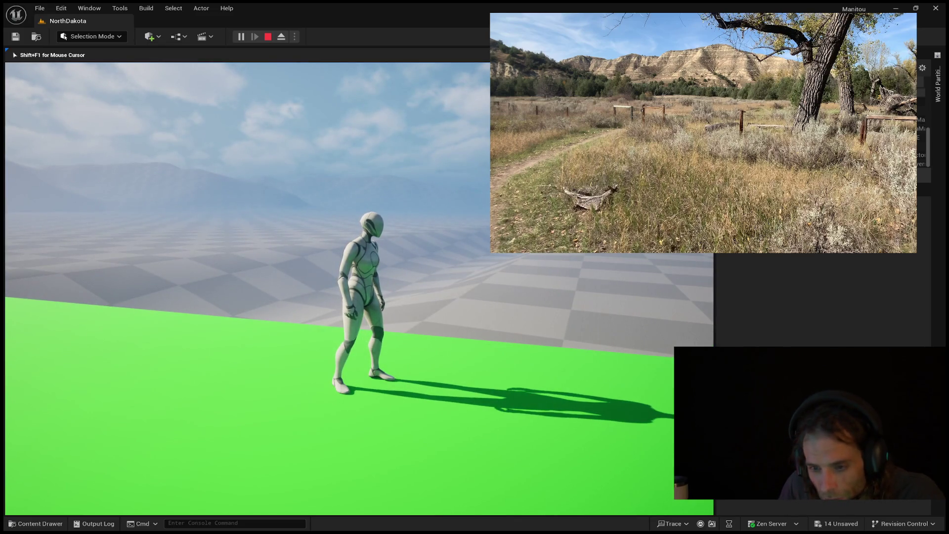
key("w")
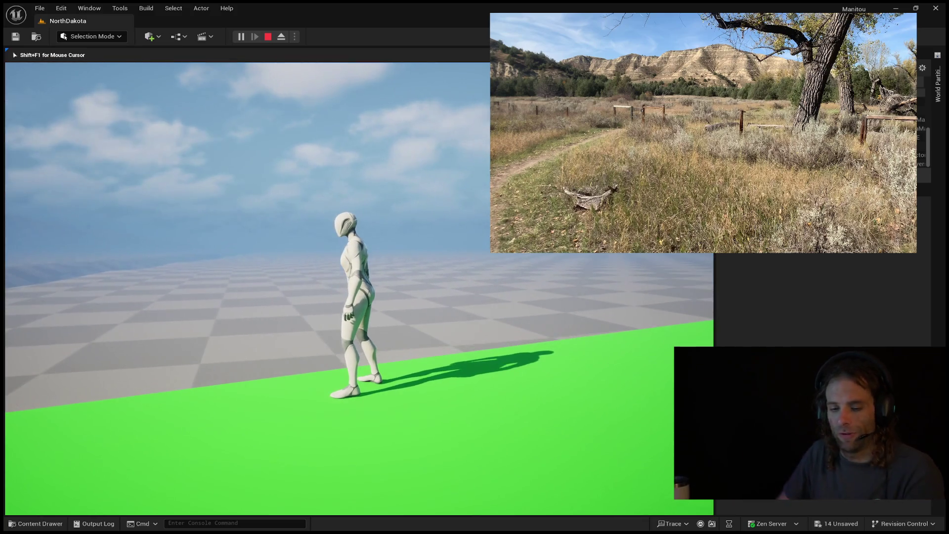
key("w")
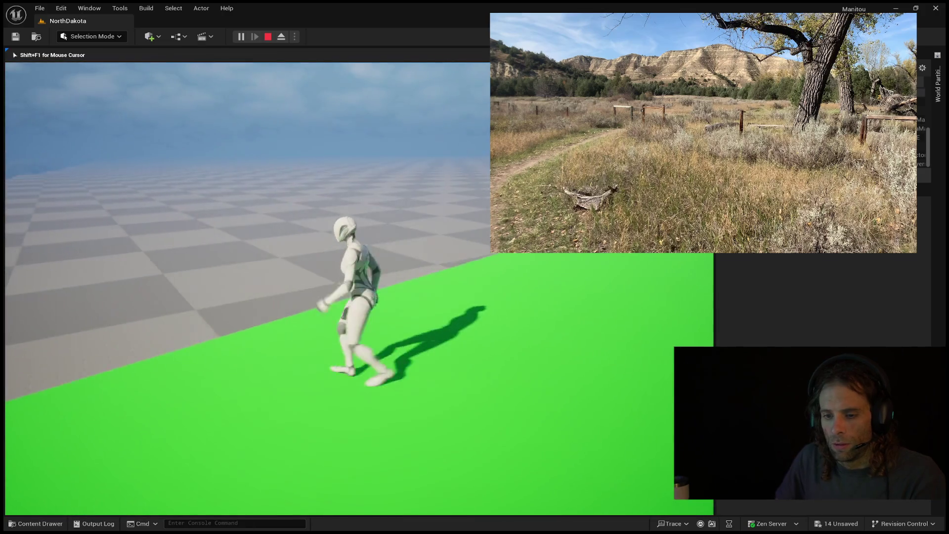
key("Escape")
mouse_move(465, 256)
left_mouse_down()
mouse_move(412, 288)
mouse_move(557, 353)
mouse_move(496, 351)
left_mouse_up()
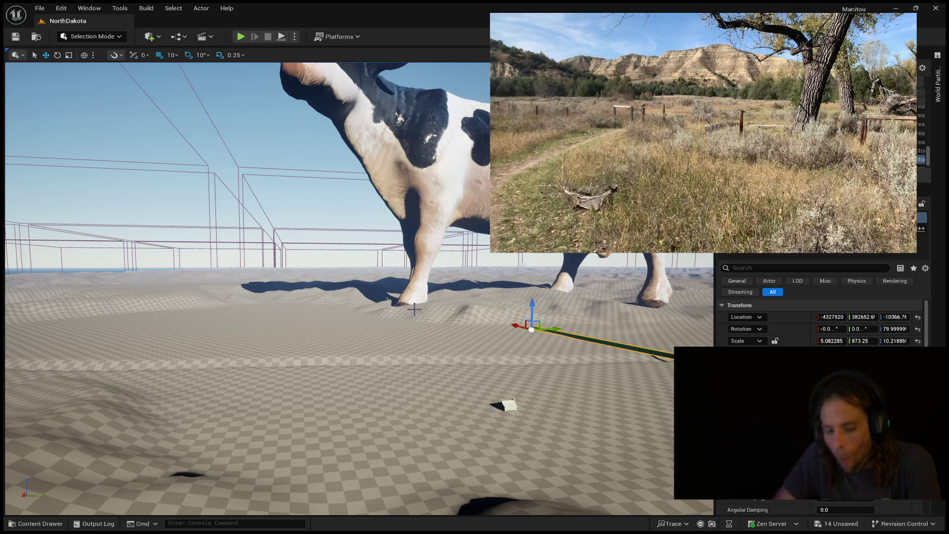
- Select the landscape, look straight down where the trail meets the green line, and enter Modeling Mode
mouse_move(470, 320)
left_mouse_down()
mouse_move(504, 276)
mouse_move(494, 336)
mouse_move(485, 326)
mouse_move(474, 346)
mouse_move(631, 429)
left_mouse_up()
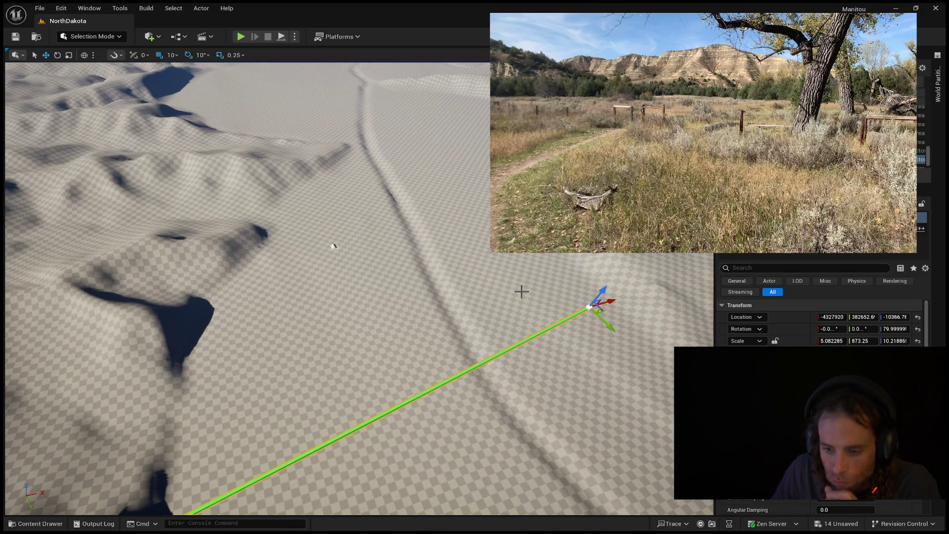
left_click(508, 275)
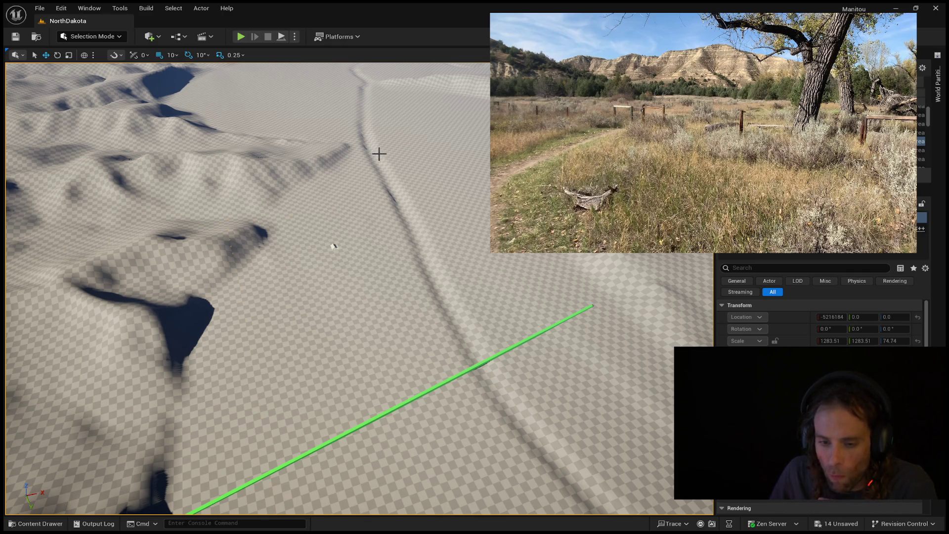
mouse_move(344, 175)
left_mouse_down()
mouse_move(311, 183)
mouse_move(301, 144)
mouse_move(284, 170)
mouse_move(340, 177)
left_mouse_up()
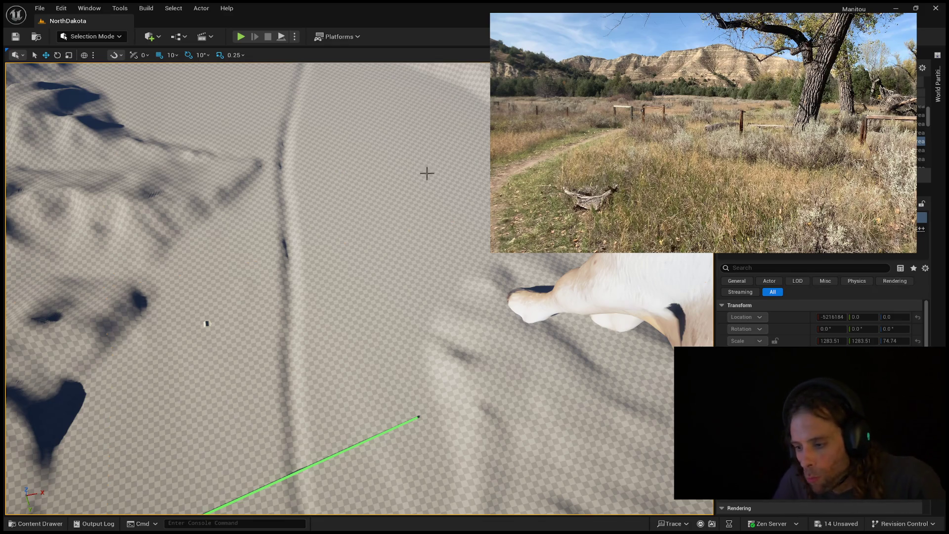
left_click_drag(419, 194, 430, 306)
mouse_move(271, 208)
left_mouse_down()
mouse_move(205, 157)
mouse_move(324, 210)
left_mouse_up()
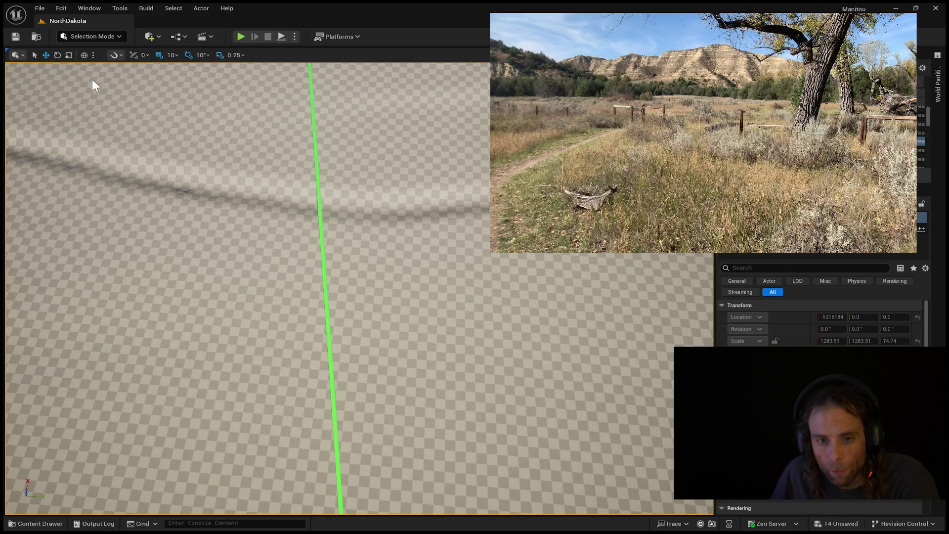
key("shift+5")
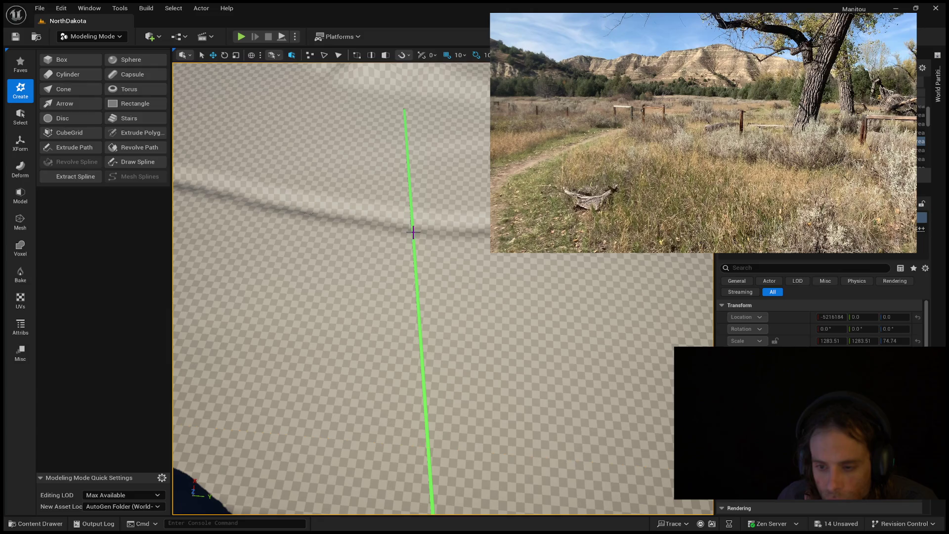
- Fly the view down to the green beam and step through neighbouring actors in the Outliner
mouse_move(415, 220)
left_mouse_down()
mouse_move(416, 168)
mouse_move(400, 158)
mouse_move(464, 165)
left_mouse_up()
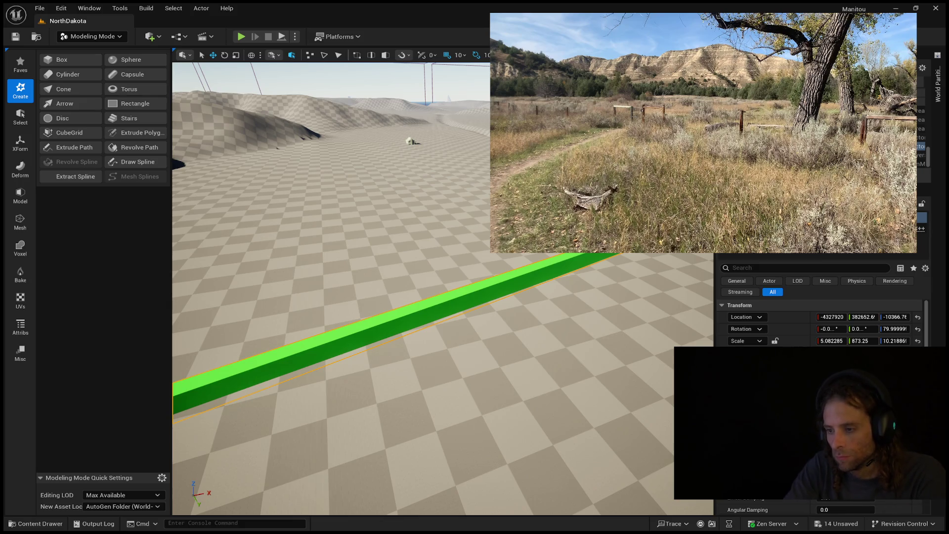
key("Down")
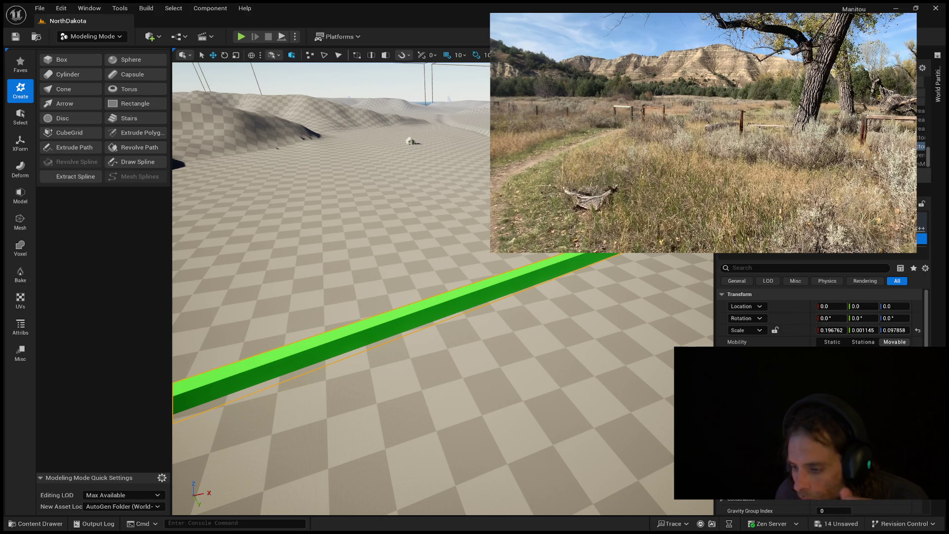
left_click(920, 228)
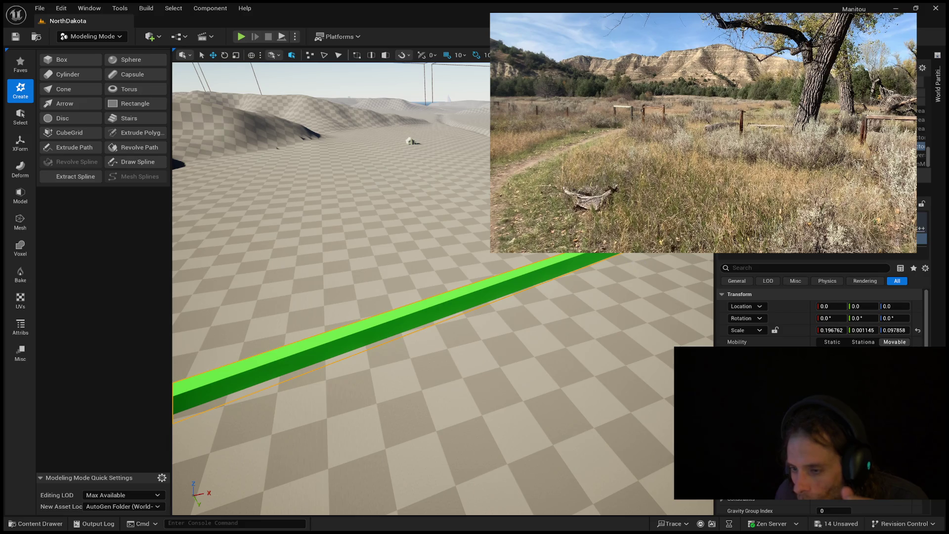
key("Down")
key("Up")
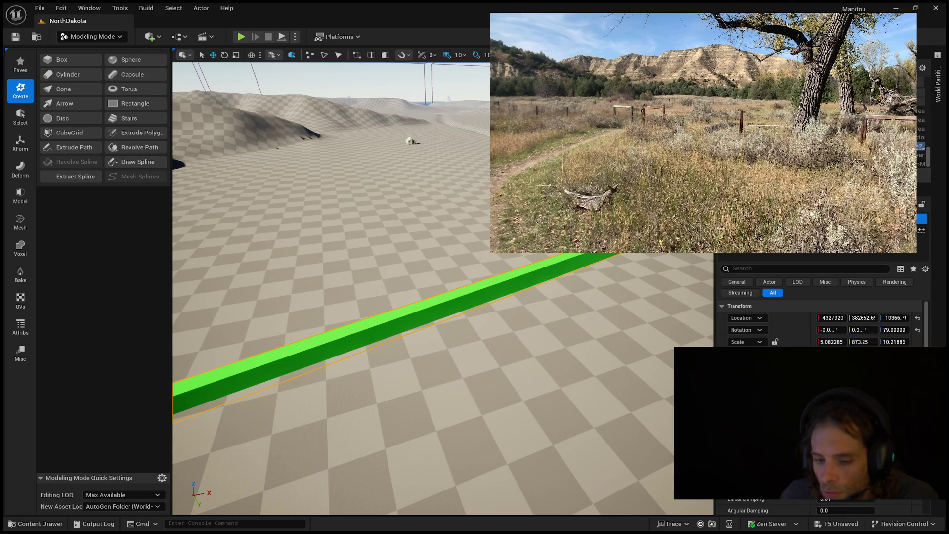
left_click(36, 523)
- Place an SM_Cube2_Blueprint beam in the level and rotate it to a 30° yaw
left_click_drag(364, 386, 313, 267)
scroll(314, 267, "up", 5)
scroll(432, 356, "down", 3)
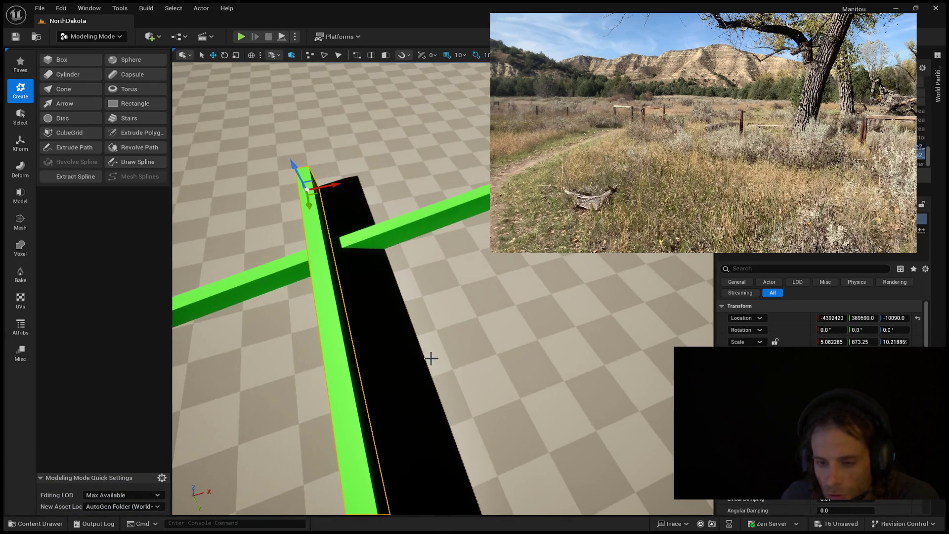
scroll(431, 356, "down", 5)
mouse_move(417, 120)
left_mouse_down()
mouse_move(392, 322)
mouse_move(208, 269)
mouse_move(212, 230)
mouse_move(257, 212)
mouse_move(297, 217)
mouse_move(316, 227)
mouse_move(321, 249)
mouse_move(346, 272)
mouse_move(422, 328)
mouse_move(434, 313)
mouse_move(421, 267)
mouse_move(595, 237)
left_mouse_up()
scroll(453, 267, "up", 3)
key("e")
left_click_drag(630, 260, 601, 262)
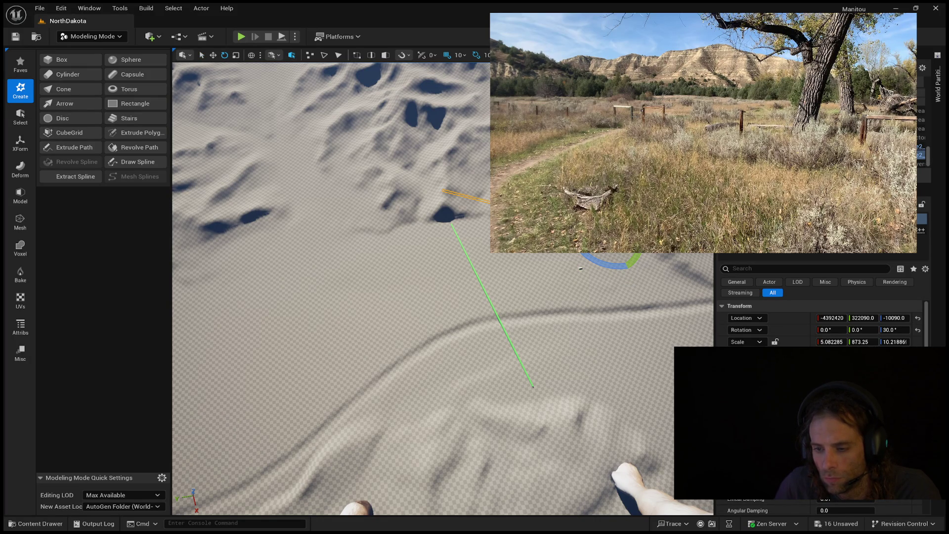
- Reselect the 30° beam and stretch its Z scale upward into a tall wall
key("ctrl+grave")
left_click(579, 268)
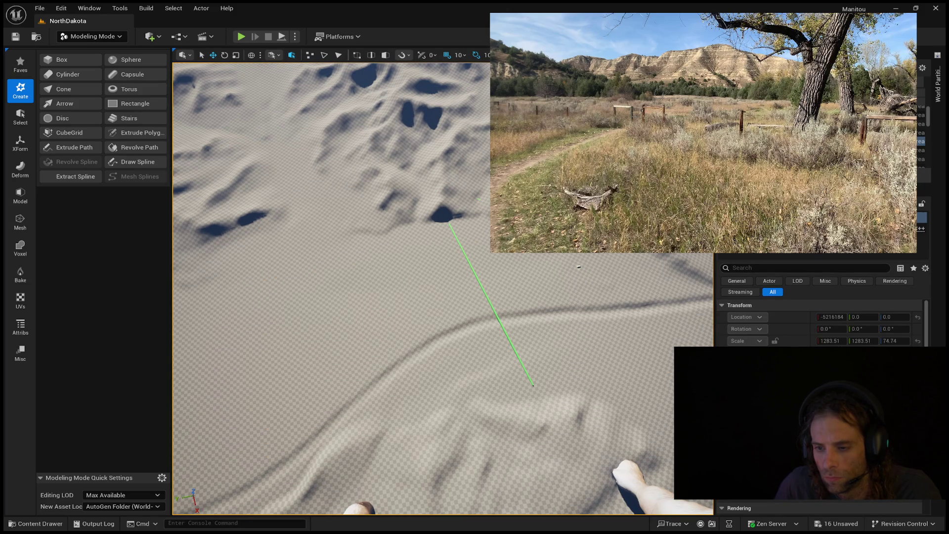
key("ctrl+z")
key("End")
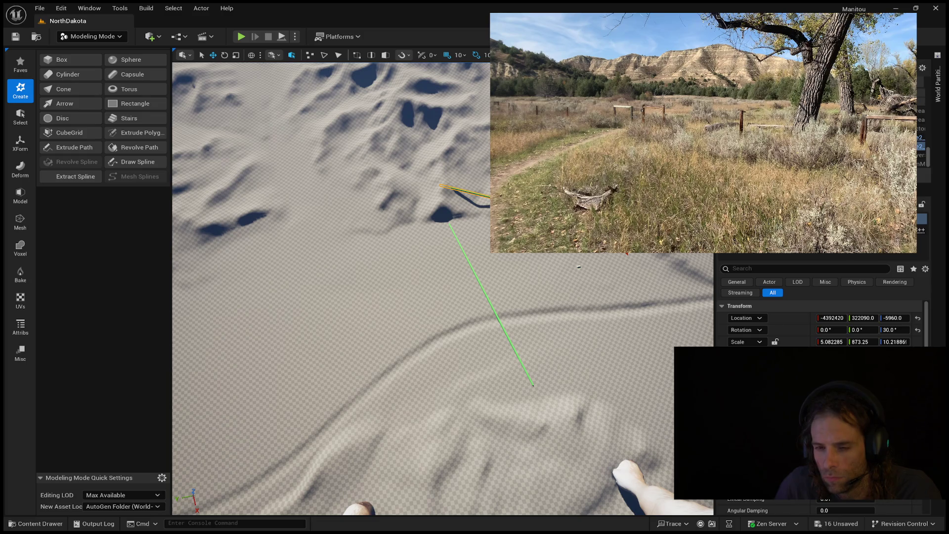
key("ctrl+grave")
left_click_drag(894, 341, 919, 342)
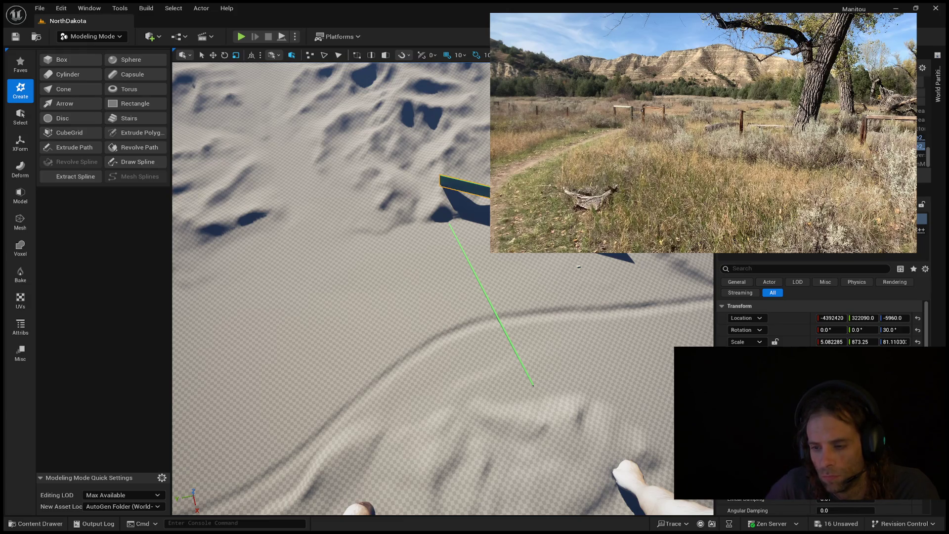
- Lower the beam into the terrain to Location Z -14332.2, then frame the green wall
key("w")
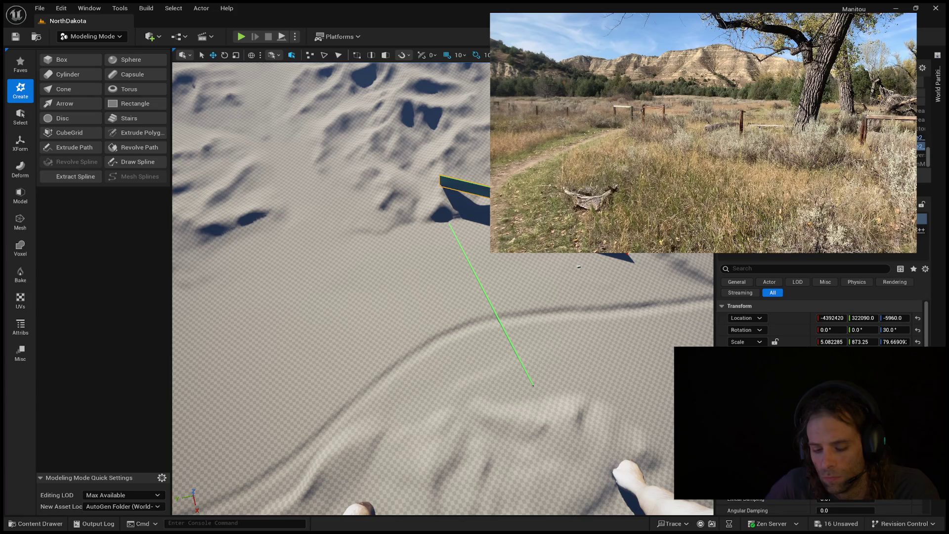
left_click_drag(593, 149, 594, 158)
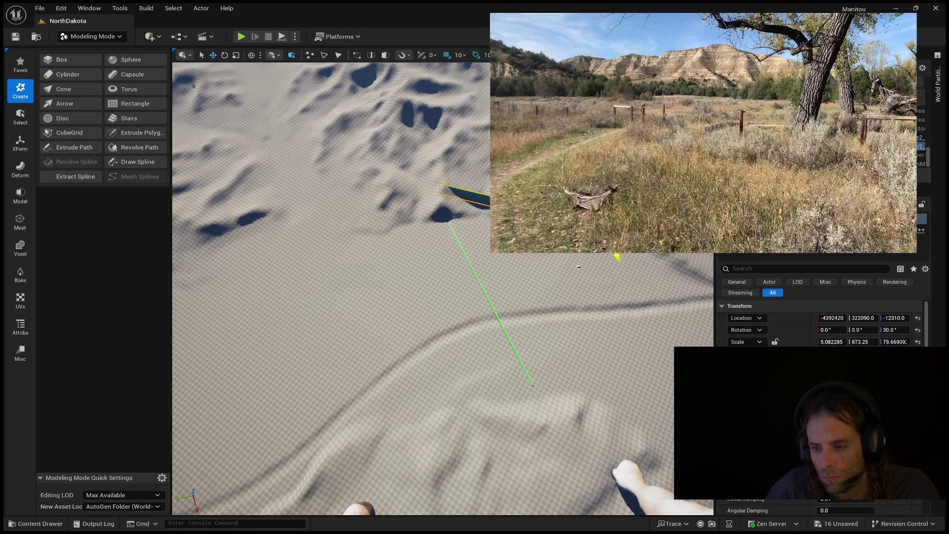
mouse_move(606, 233)
left_mouse_down()
mouse_move(628, 274)
mouse_move(627, 212)
left_mouse_up()
left_click_drag(489, 253, 489, 253)
left_click_drag(430, 258, 430, 258)
left_click_drag(546, 295, 546, 295)
left_click_drag(378, 292, 377, 292)
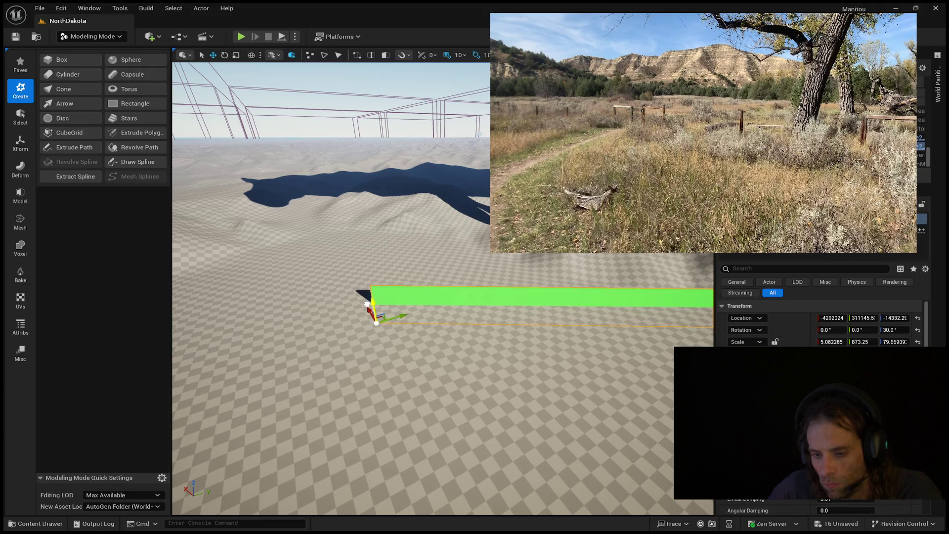
- Scale the green wall back down to a low strip and deselect it
key("e")
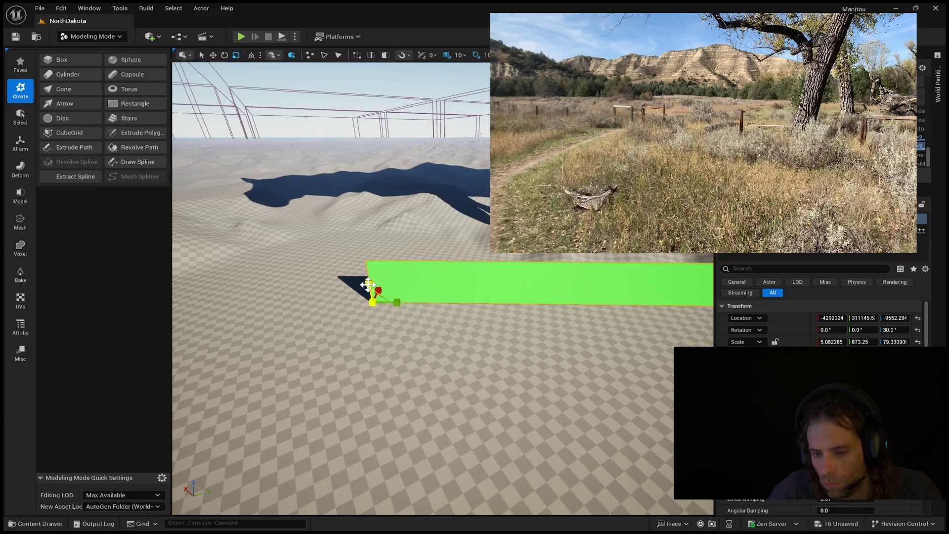
left_click_drag(369, 283, 369, 296)
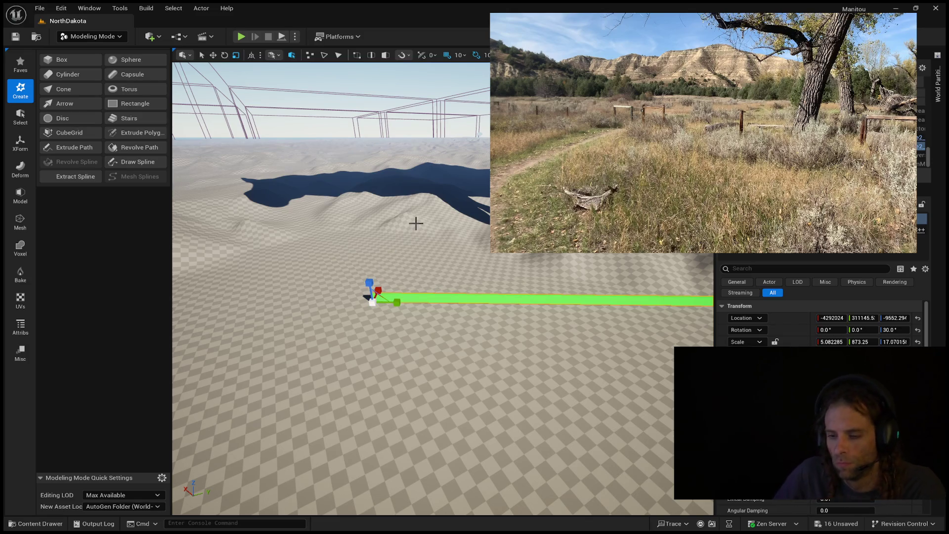
left_click(416, 225)
mouse_move(415, 225)
left_mouse_down()
mouse_move(381, 180)
mouse_move(416, 190)
mouse_move(443, 329)
left_mouse_up()
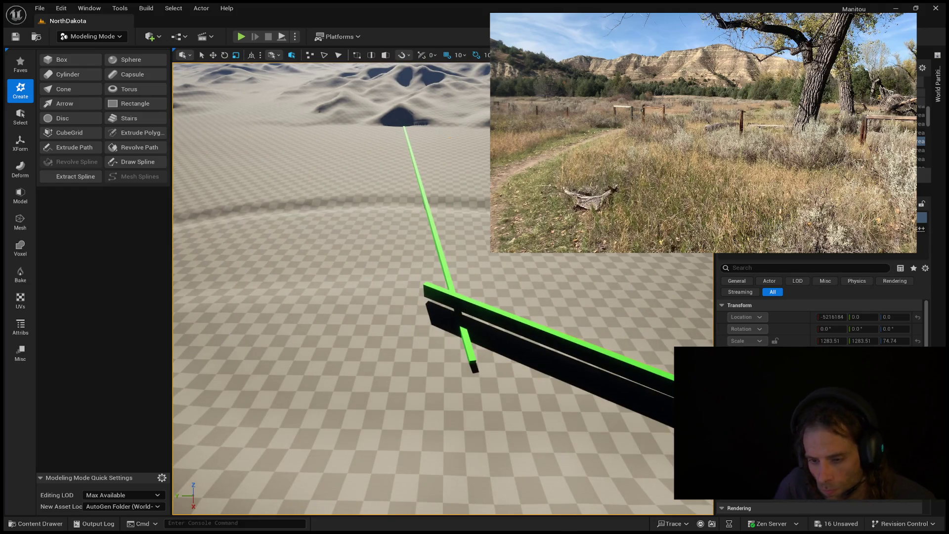
- Flatten the black slab and view it from ground level beside the green bar
left_click(457, 314)
key("f")
mouse_move(457, 313)
left_mouse_down()
mouse_move(475, 328)
mouse_move(466, 269)
left_mouse_up()
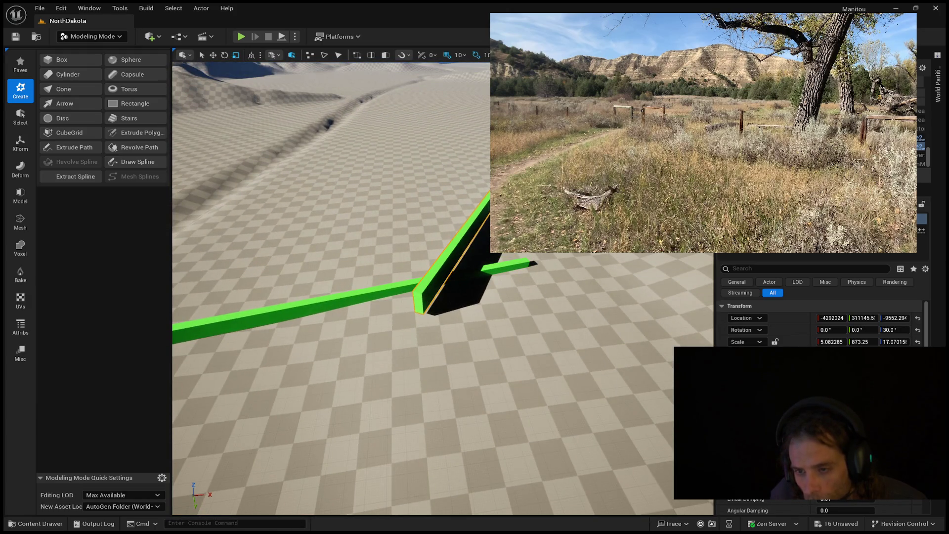
left_click_drag(863, 341, 845, 341)
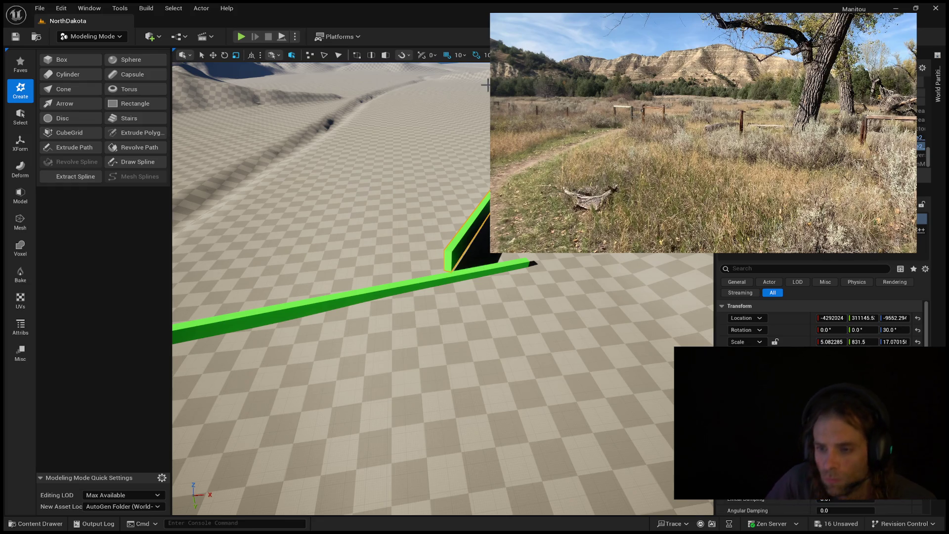
left_click_drag(895, 341, 893, 341)
left_click_drag(403, 268, 392, 287)
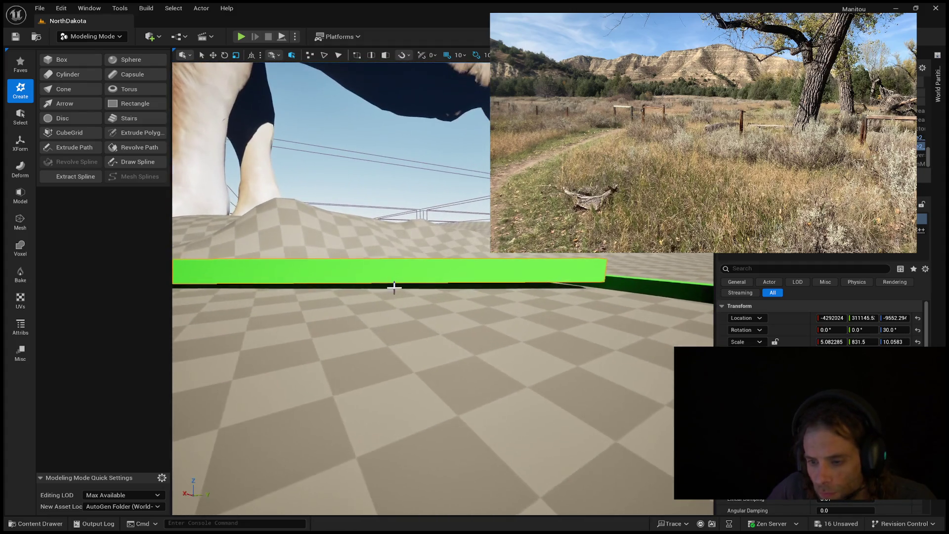
left_click_drag(313, 263, 223, 276)
left_click_drag(273, 254, 274, 253)
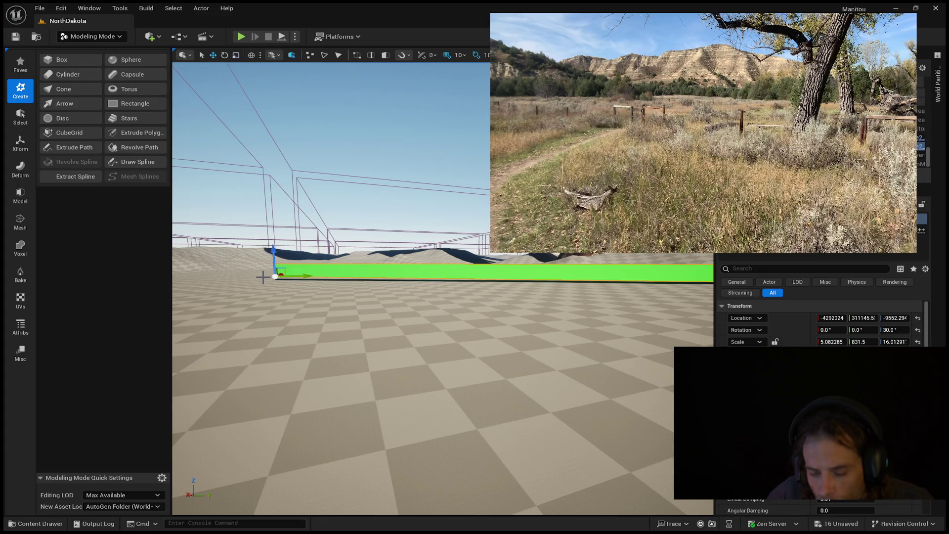
- Pull back past the cow, close in above the crossing green path lines, then return to Selection Mode
left_click_drag(273, 255, 219, 281)
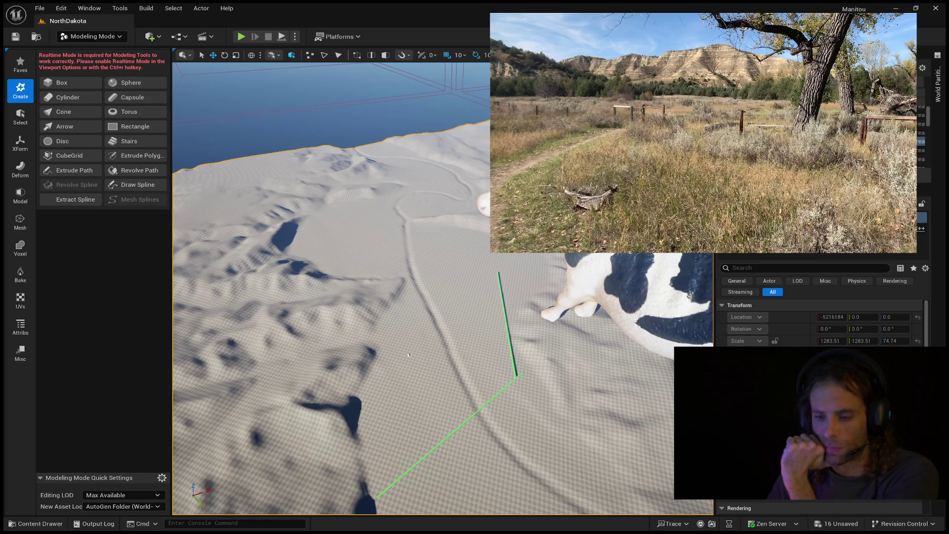
scroll(408, 354, "up", 4)
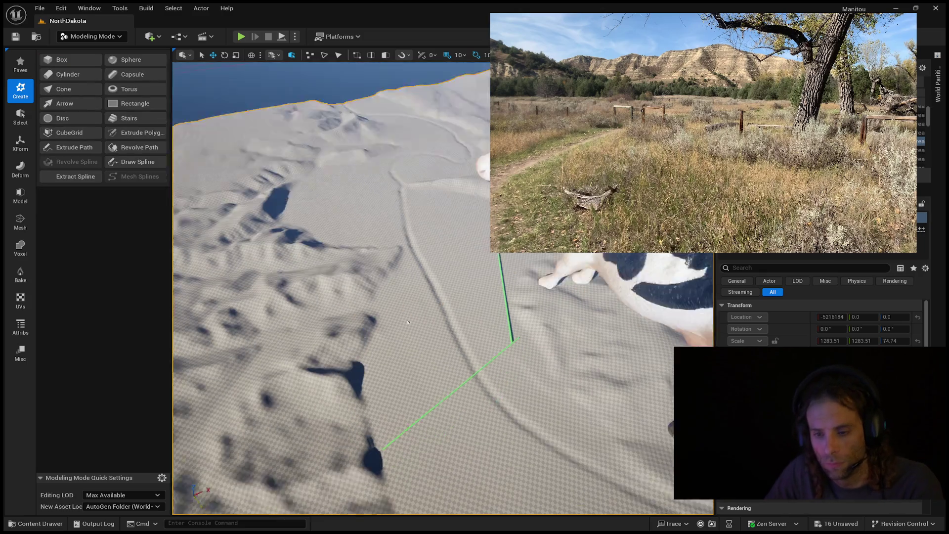
scroll(379, 305, "up", 3)
scroll(378, 304, "up", 10)
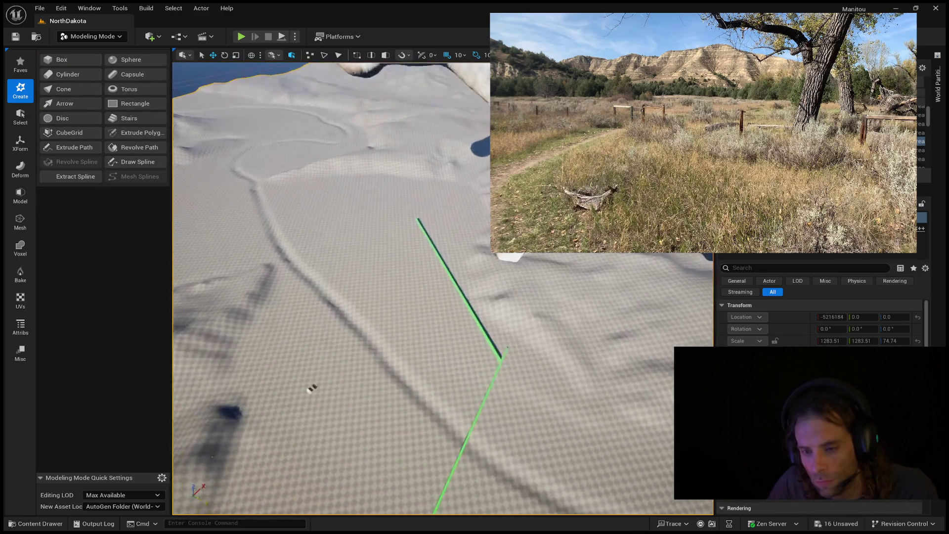
left_click_drag(472, 273, 472, 273)
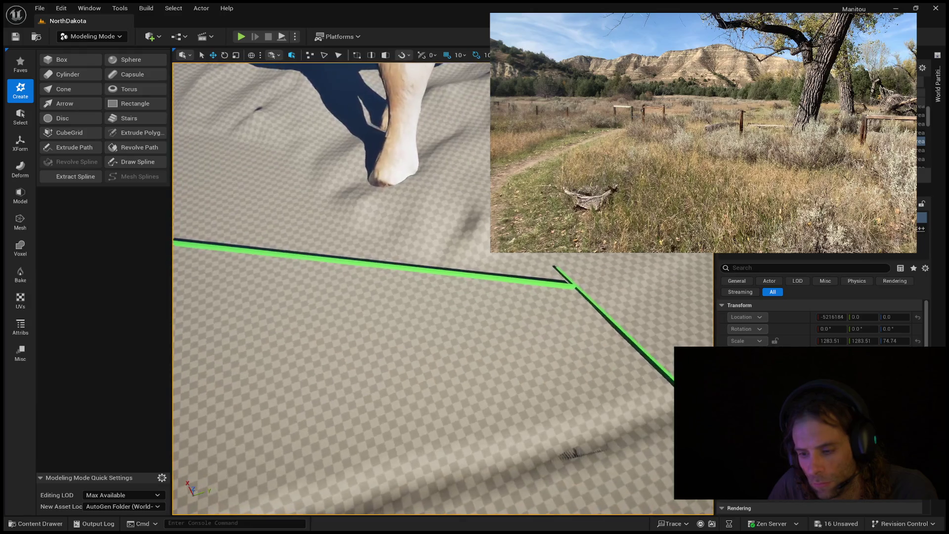
left_click_drag(339, 349, 303, 348)
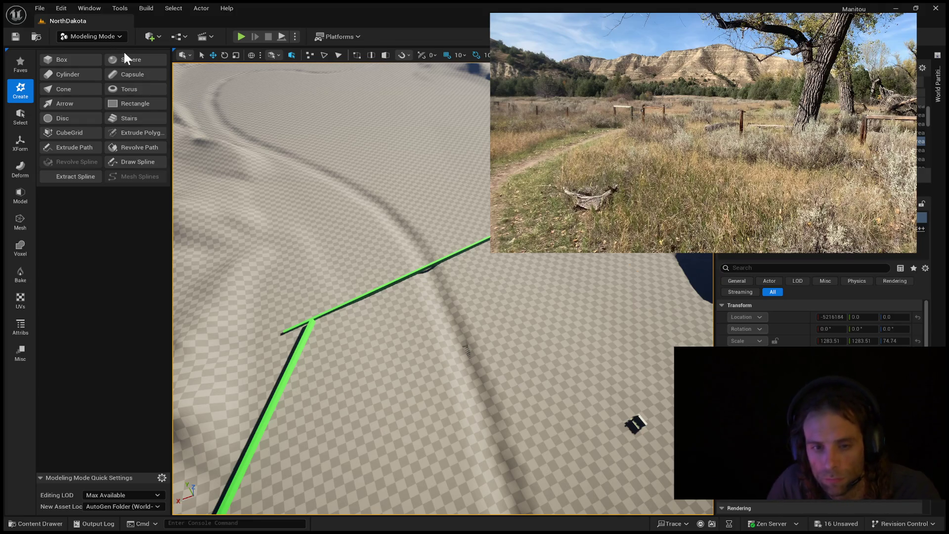
key("shift+1")
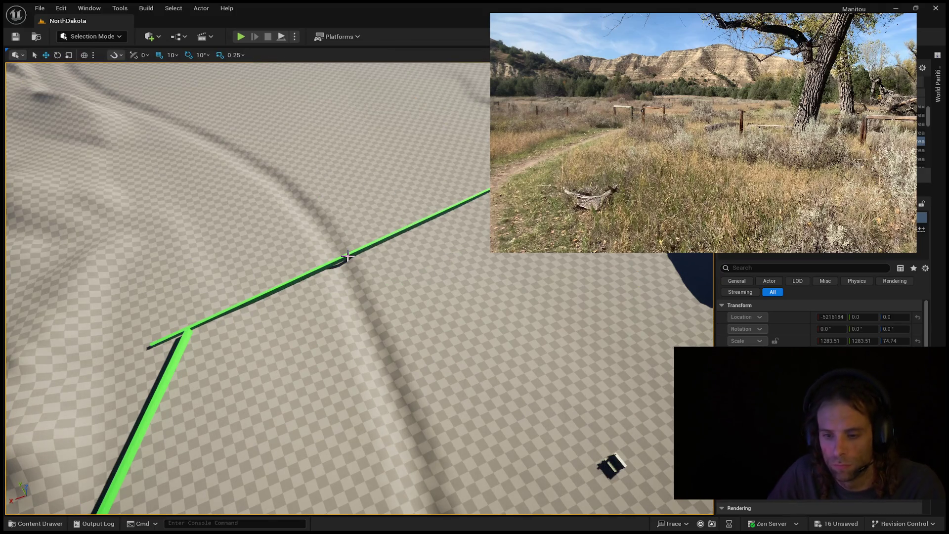
- Select one green path piece and slide it along its X axis
left_click(341, 263)
mouse_move(135, 352)
left_mouse_down()
mouse_move(182, 327)
mouse_move(174, 325)
mouse_move(199, 280)
mouse_move(170, 258)
left_mouse_up()
scroll(171, 380, "down", 5)
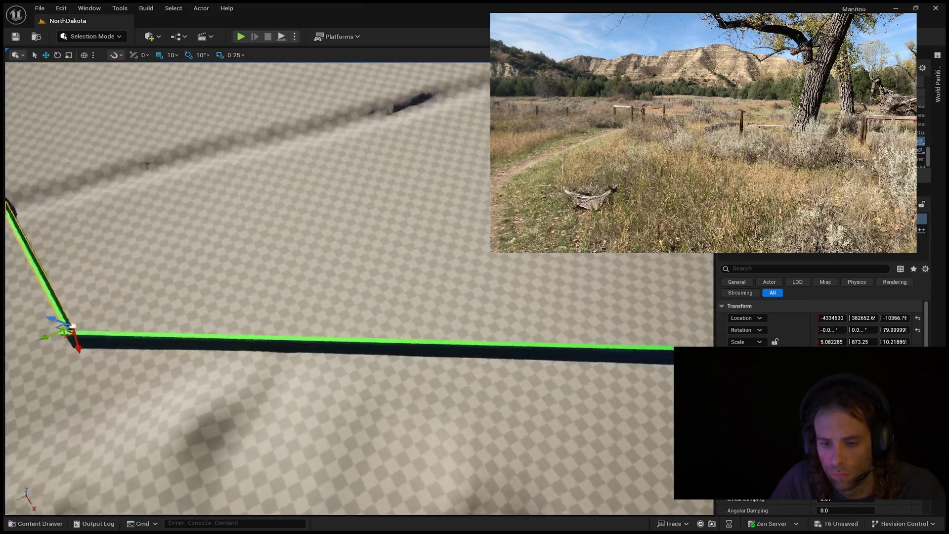
left_click_drag(218, 313, 218, 313)
- Rotate the other green path piece to 10° yaw and move it to X -4322704 to meet the first line
left_click(221, 302)
key("f")
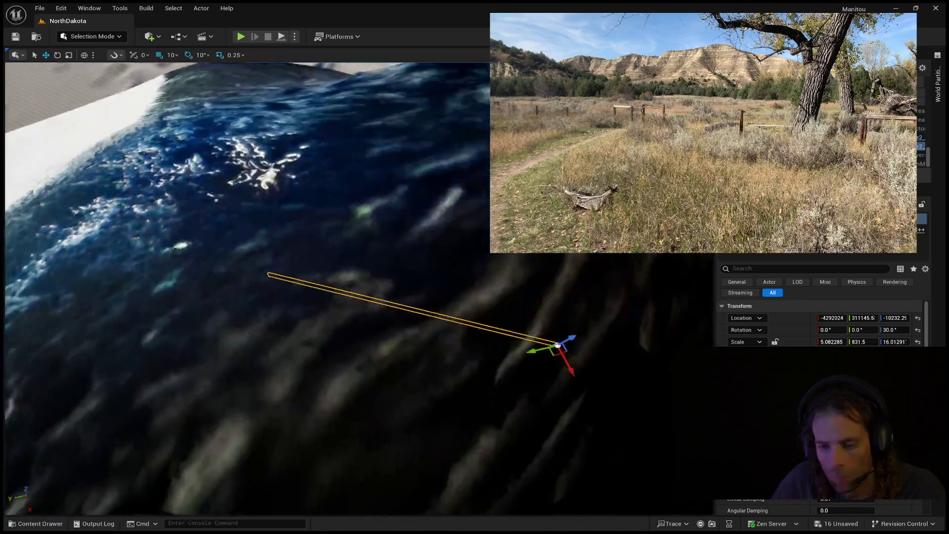
left_click_drag(331, 302, 331, 302)
left_click_drag(323, 442, 343, 435)
key("e")
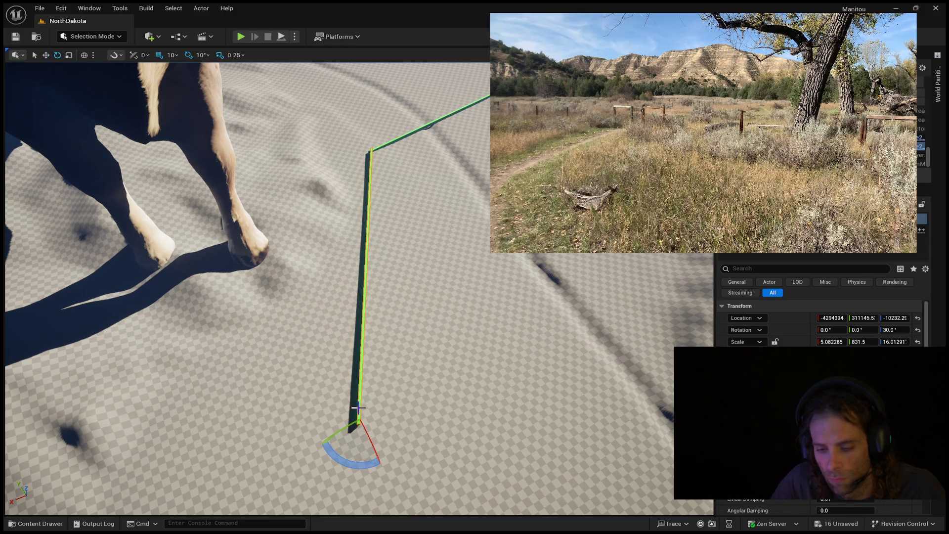
mouse_move(386, 460)
left_mouse_down()
mouse_move(369, 474)
mouse_move(321, 440)
mouse_move(349, 471)
mouse_move(328, 459)
left_mouse_up()
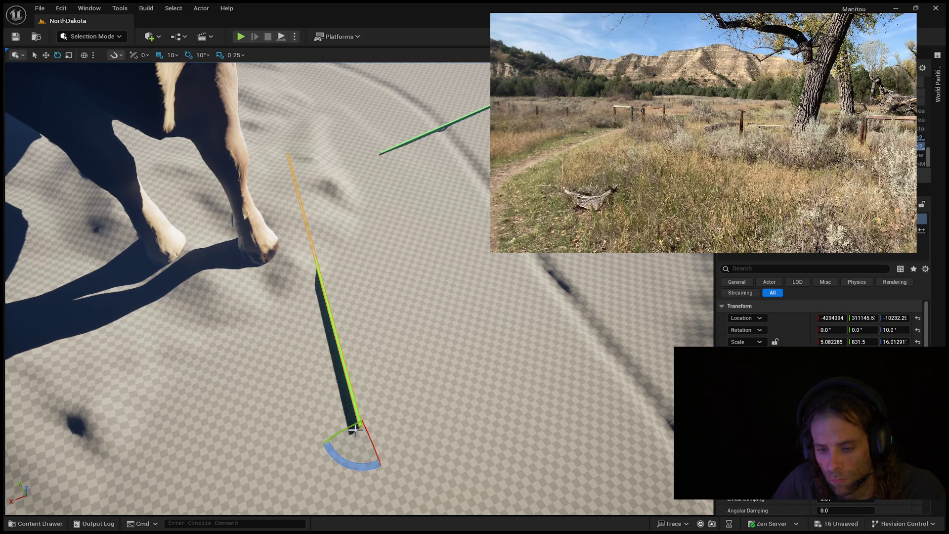
key("w")
mouse_move(352, 425)
left_mouse_down()
mouse_move(495, 458)
mouse_move(499, 376)
left_mouse_up()
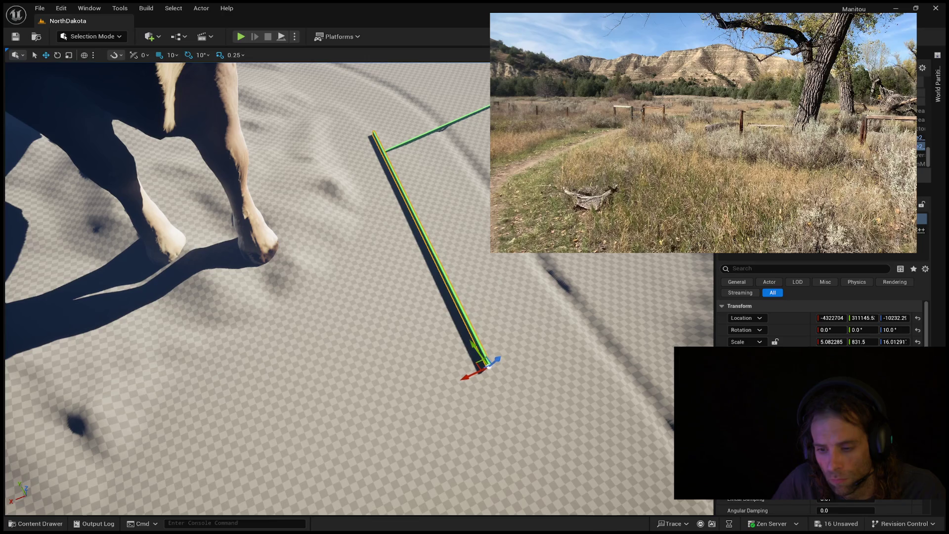
left_click(469, 355)
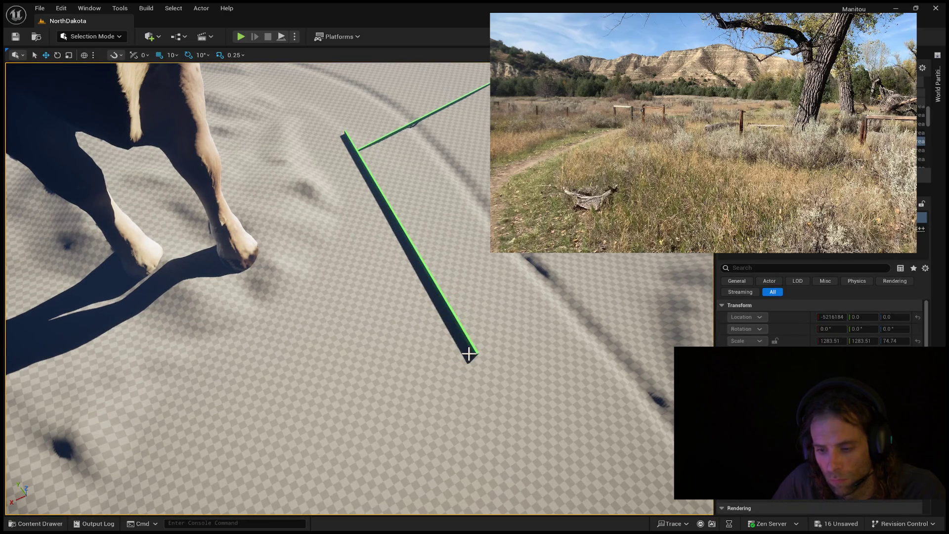
- Nudge the rotated green path piece along X so the two beams join
left_click(469, 346)
left_click_drag(466, 355, 497, 395)
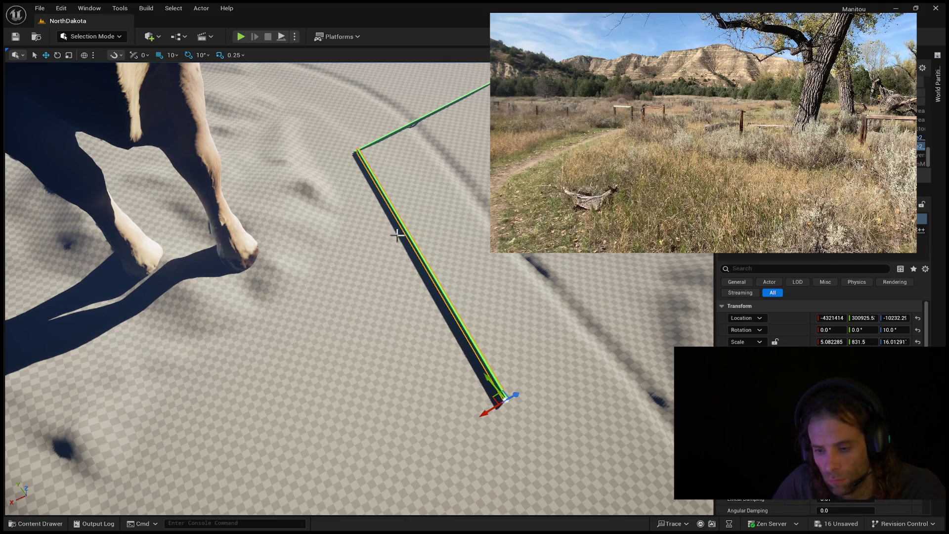
left_click_drag(487, 413, 497, 406)
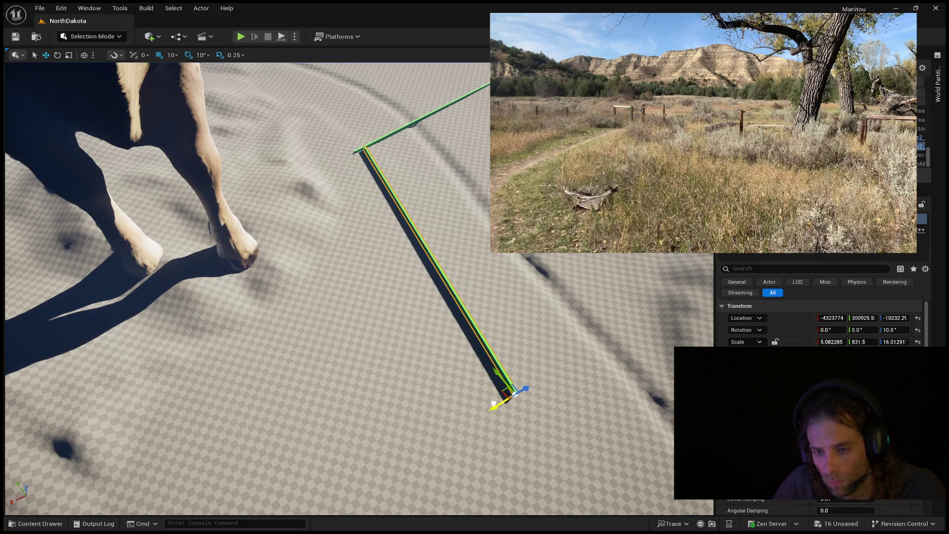
- Fly the view low over the dunes and focus on the landscape from the Outliner
mouse_move(400, 222)
left_mouse_down()
mouse_move(405, 163)
mouse_move(484, 167)
left_mouse_up()
left_click_drag(405, 168, 401, 186)
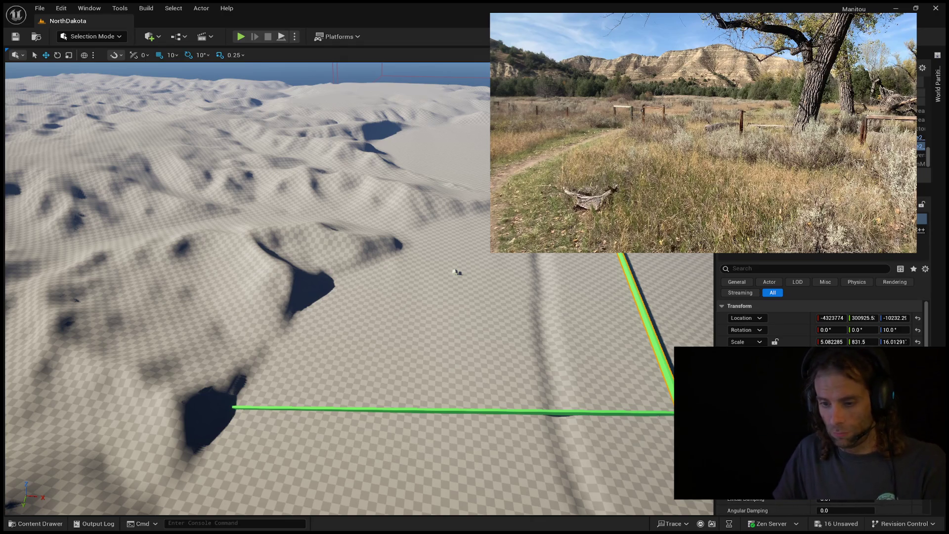
double_click(921, 141)
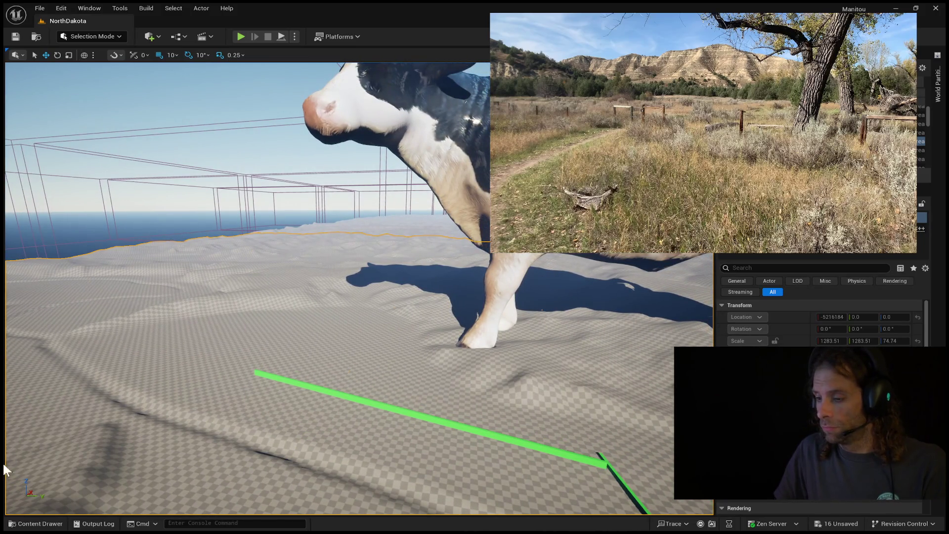
left_click(938, 94)
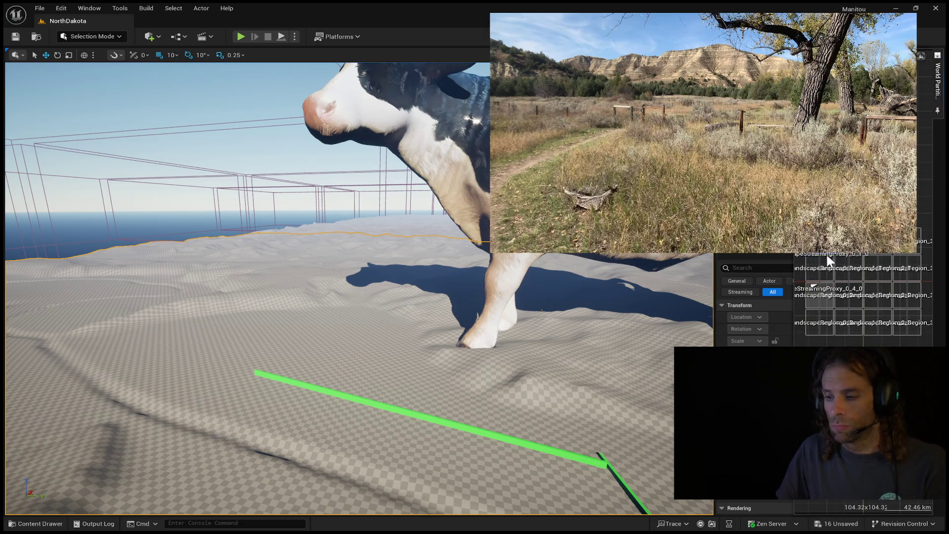
left_click(828, 268)
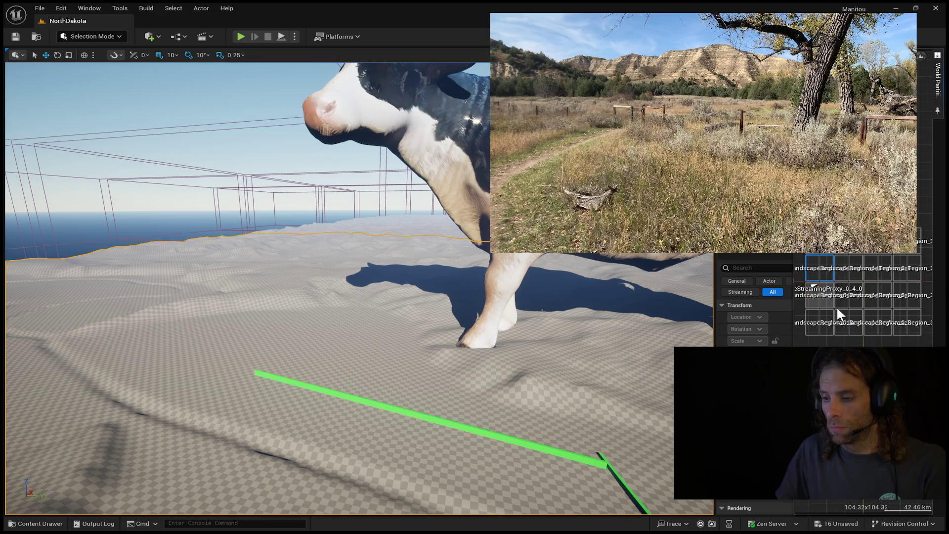
left_click_drag(176, 339, 176, 339)
mouse_move(427, 416)
left_mouse_down()
mouse_move(371, 418)
mouse_move(202, 387)
mouse_move(435, 377)
mouse_move(322, 330)
mouse_move(339, 284)
mouse_move(494, 341)
mouse_move(641, 376)
mouse_move(439, 364)
mouse_move(394, 307)
mouse_move(428, 326)
left_mouse_up()
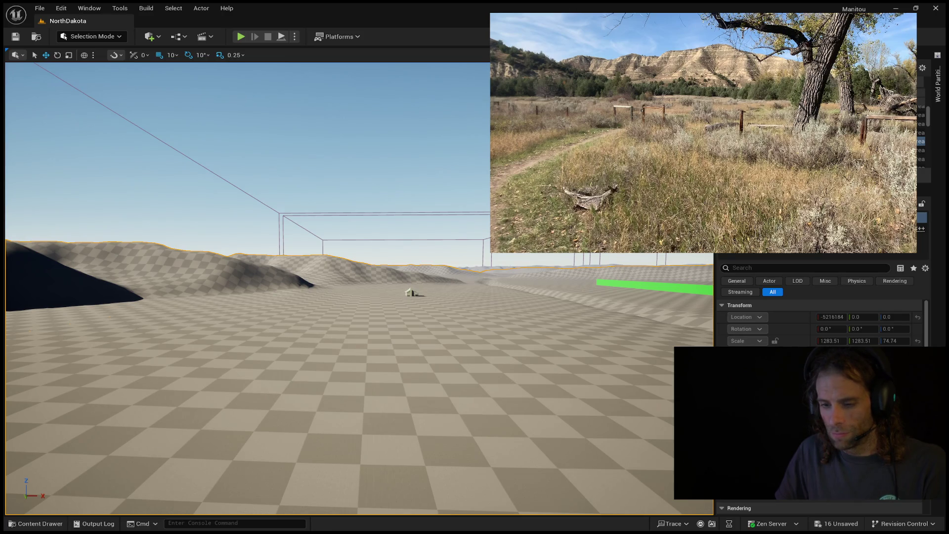
- Fly at ground level across the checkered ground toward the carved path trench and hills
left_click_drag(428, 327, 428, 326)
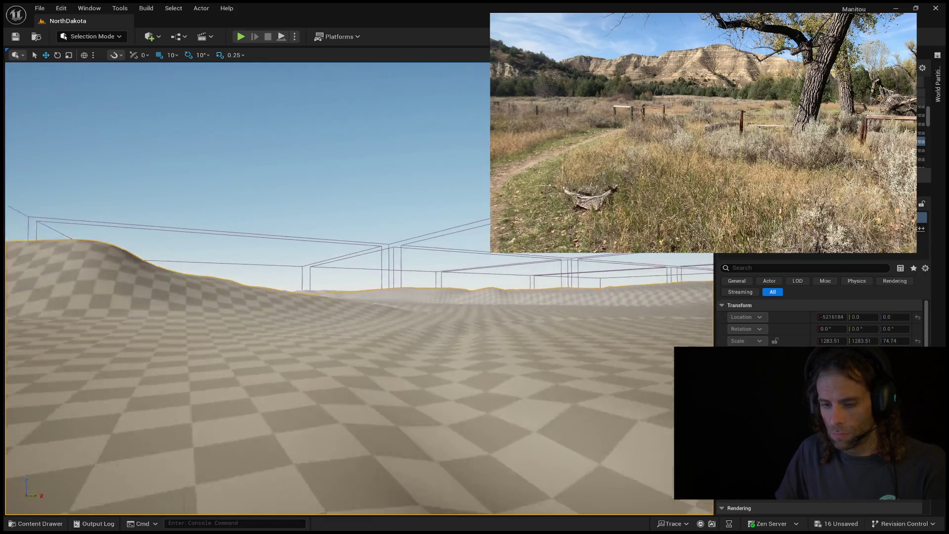
left_click_drag(428, 327, 428, 327)
key("w")
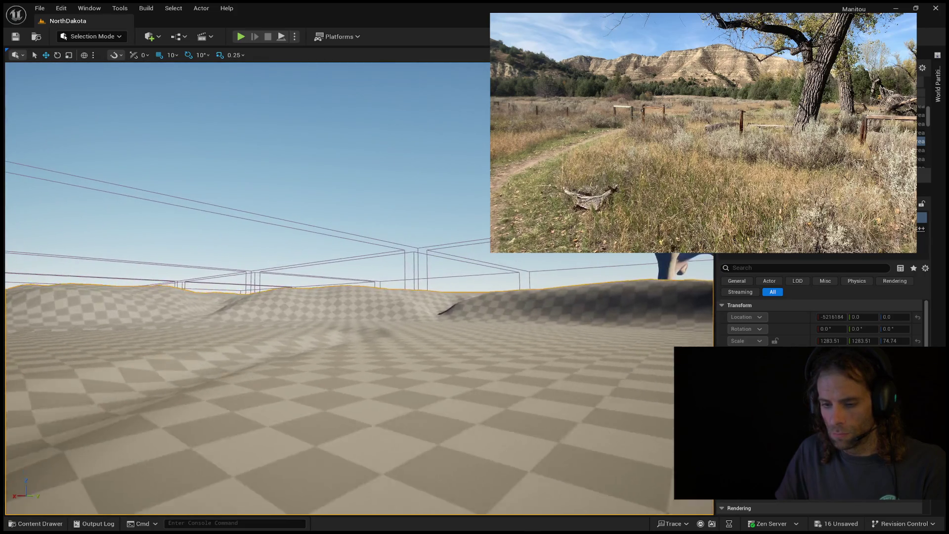
key("w")
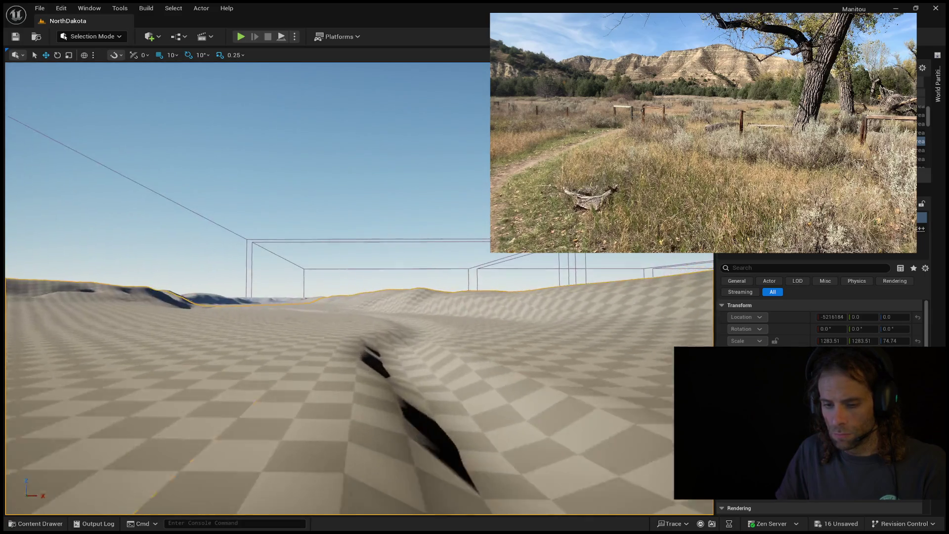
key("w")
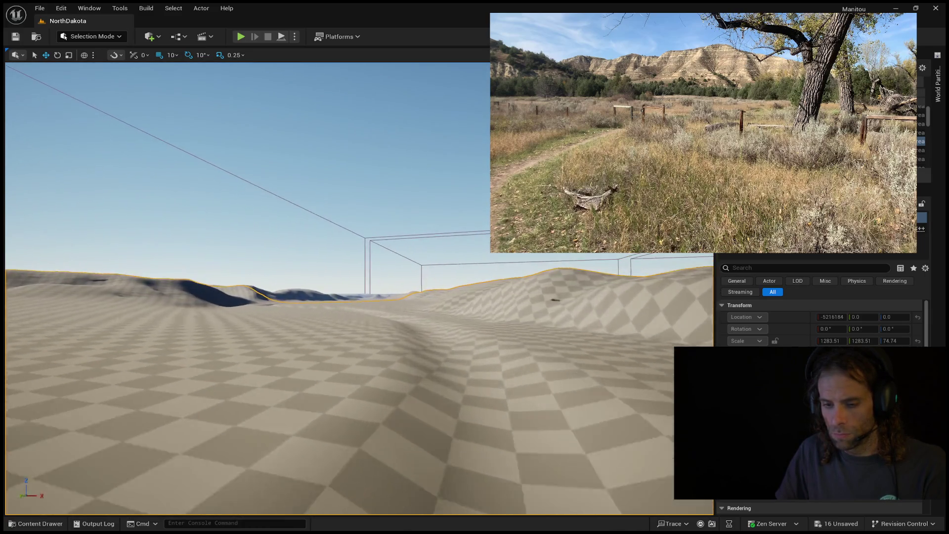
key("w")
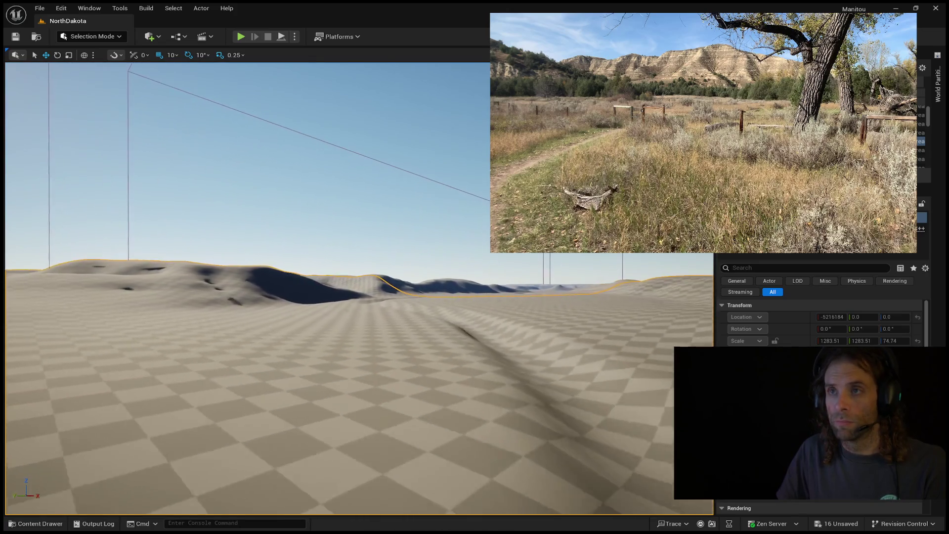
key("w")
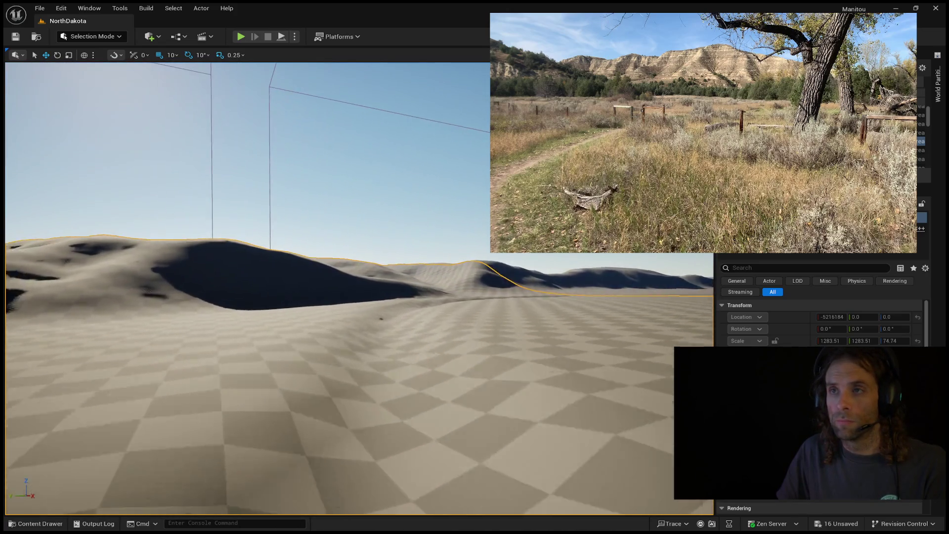
key("w")
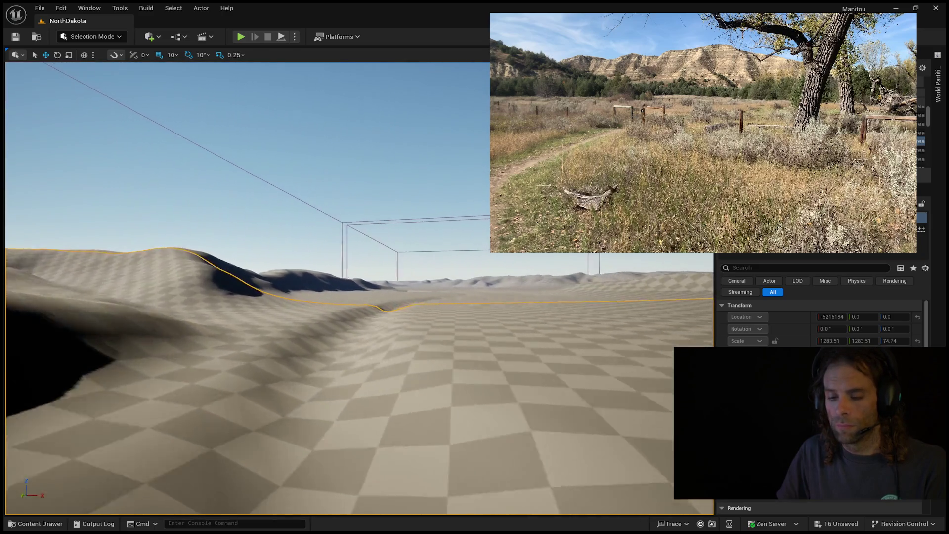
key("w")
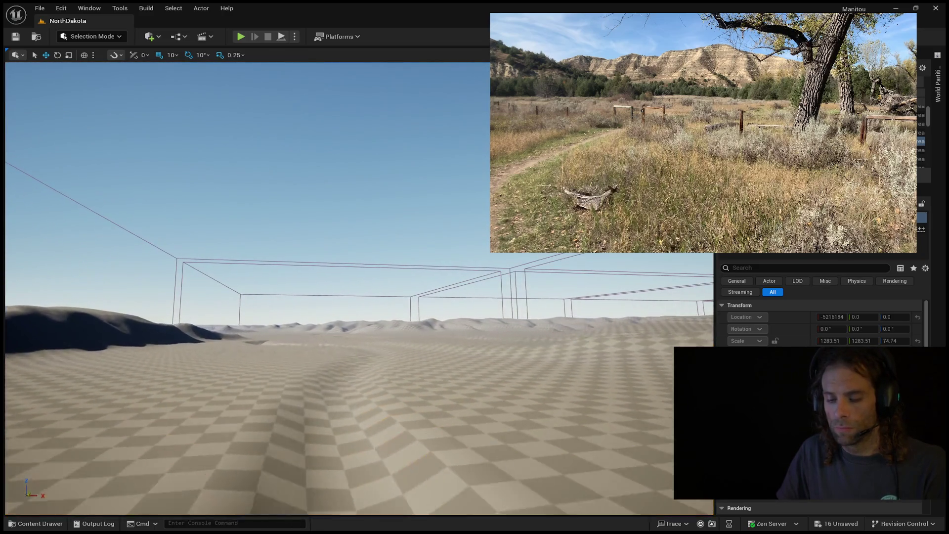
key("w")
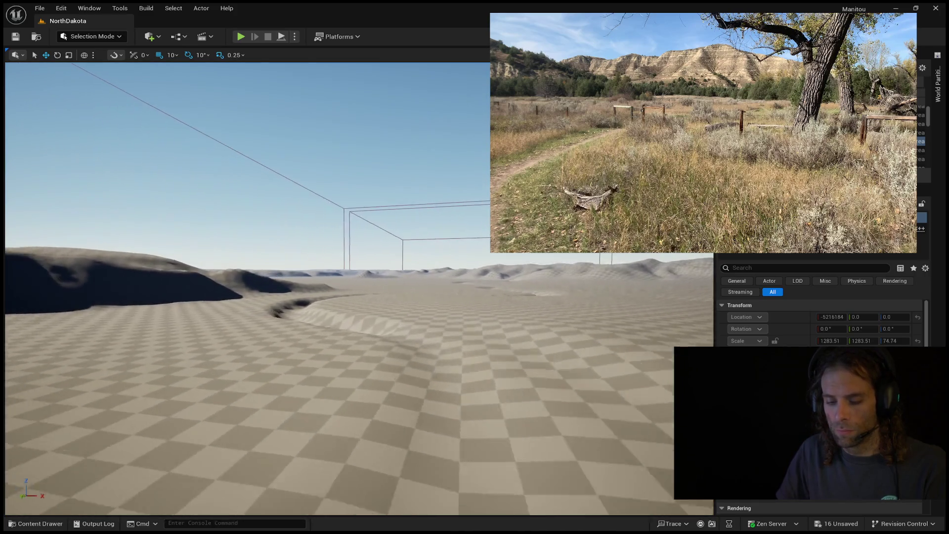
- Fly low over the trench and through the dune field, turning left and right
key("w")
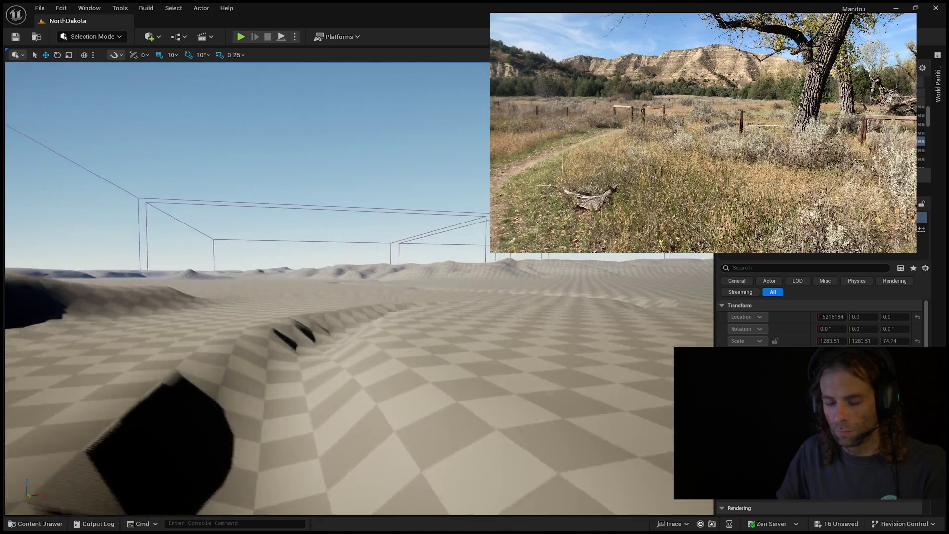
key("w")
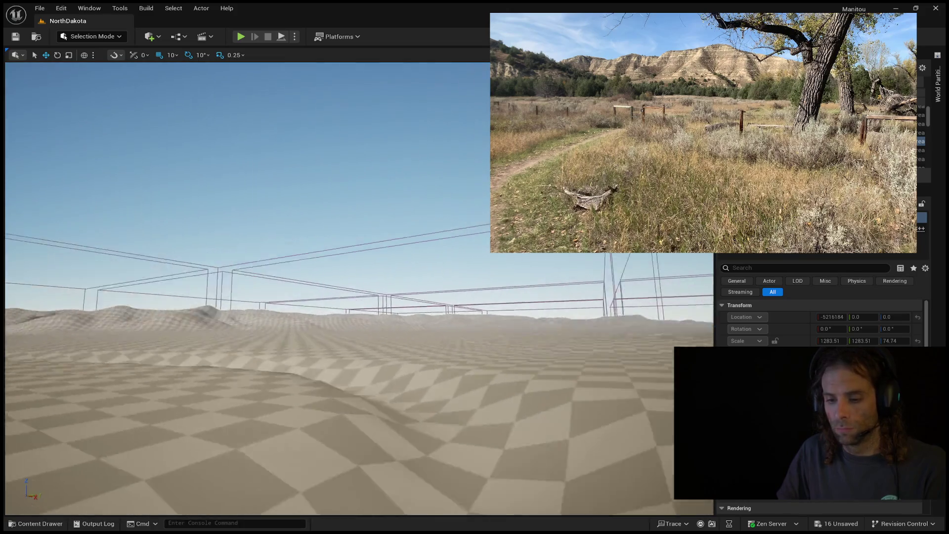
key("w")
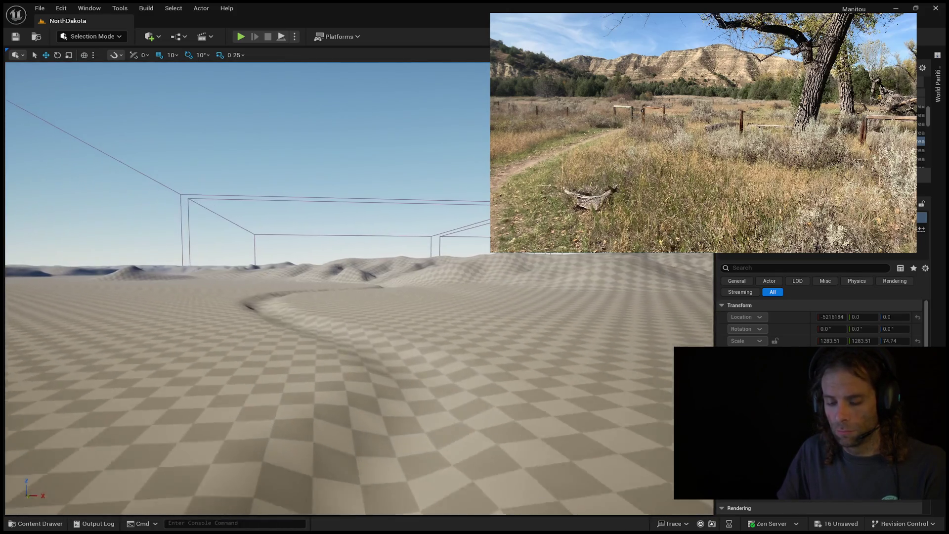
key("w")
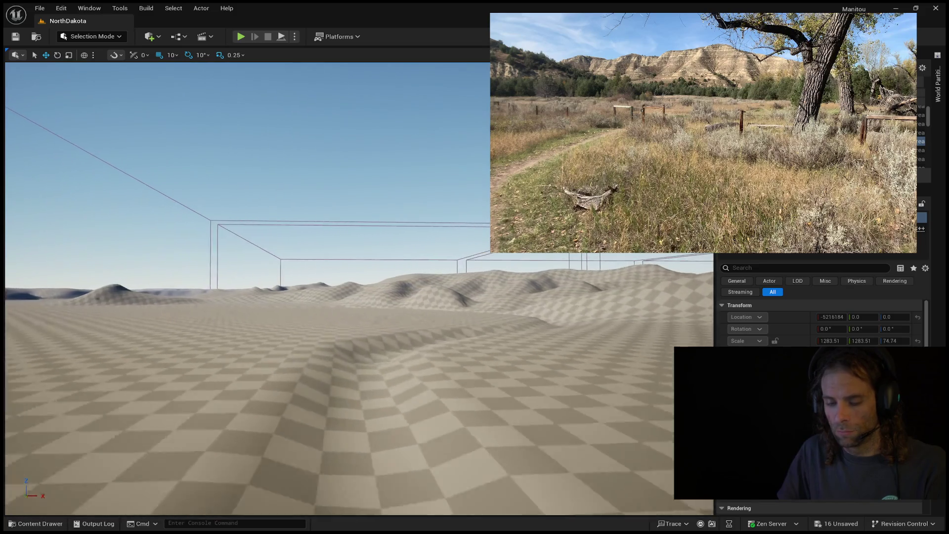
key("w")
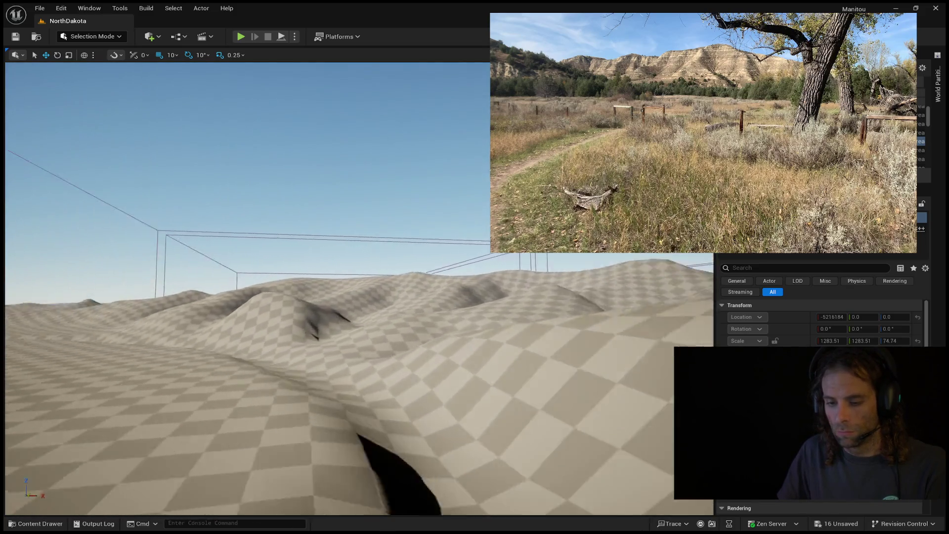
key("w")
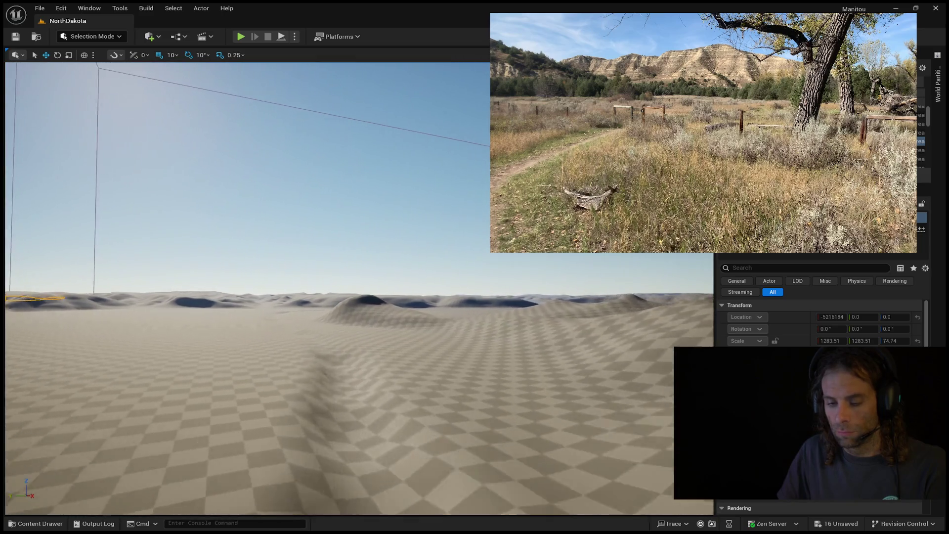
key("w")
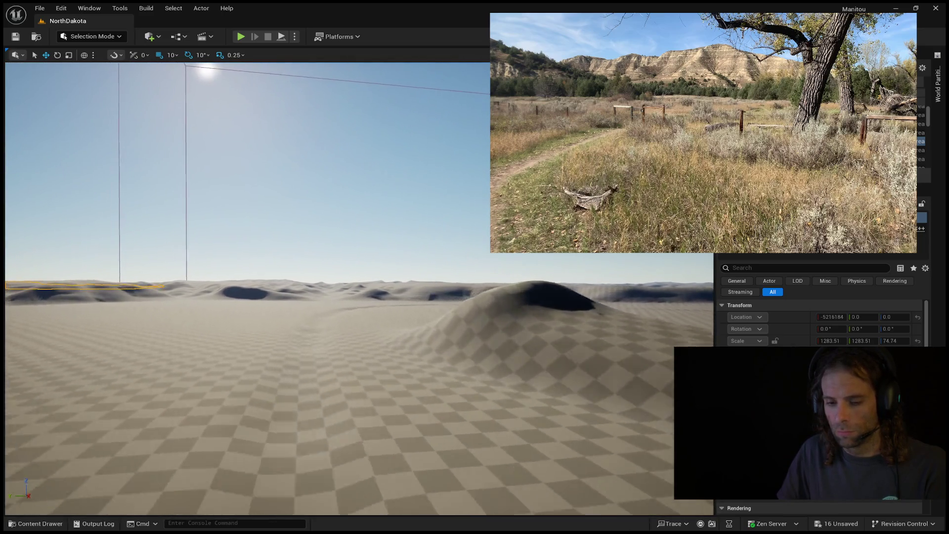
key("w")
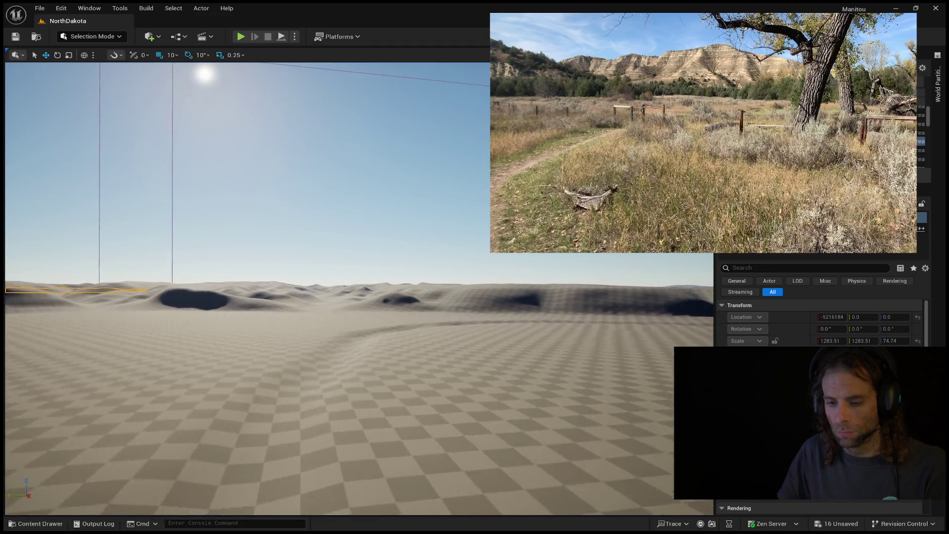
key("w")
key("w")
key("w")
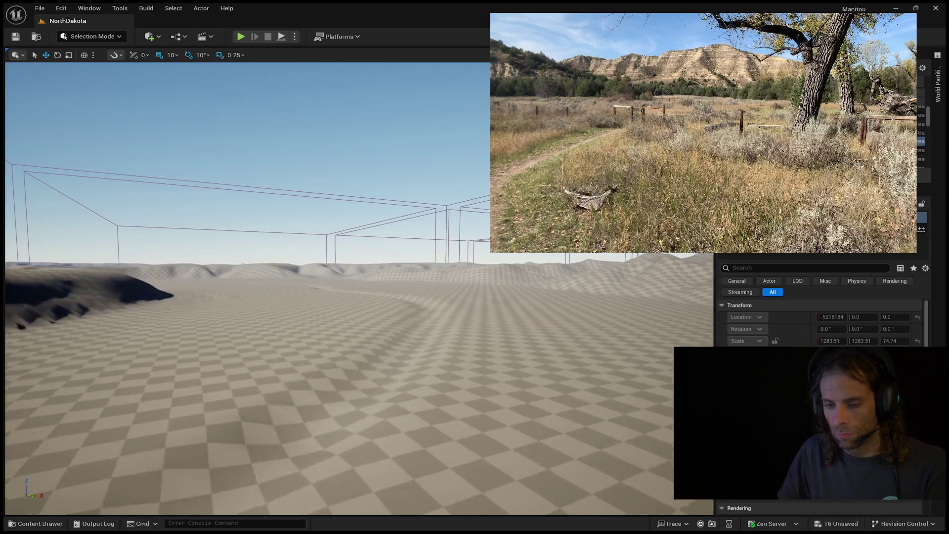
key("w")
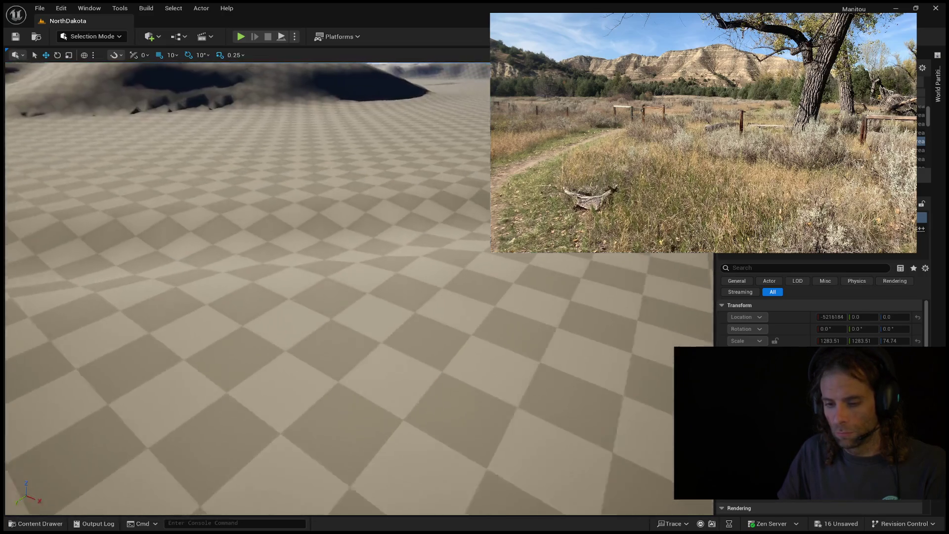
key("w")
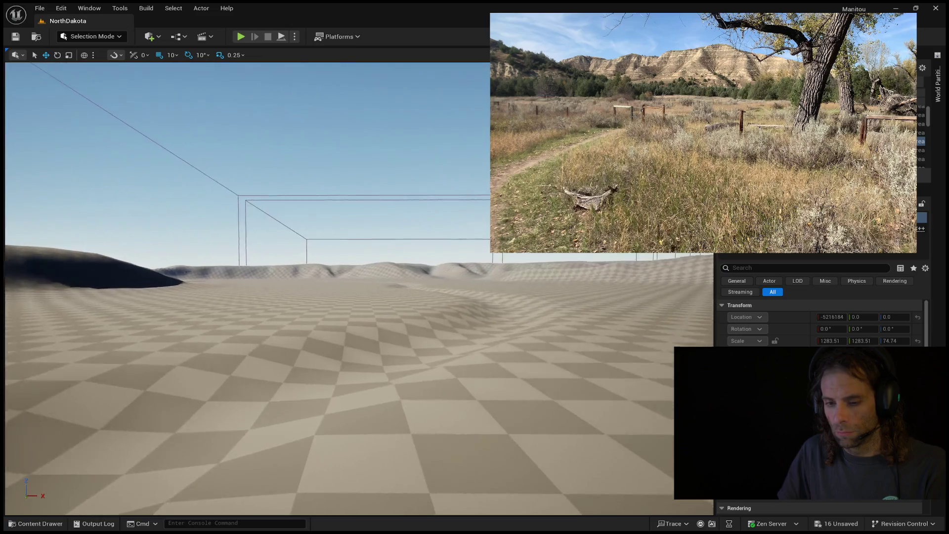
key("w")
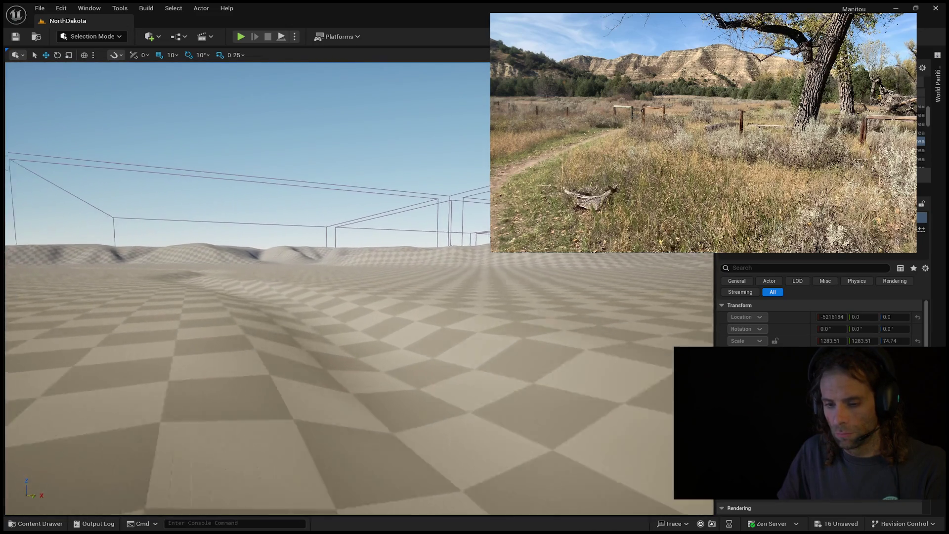
key("w")
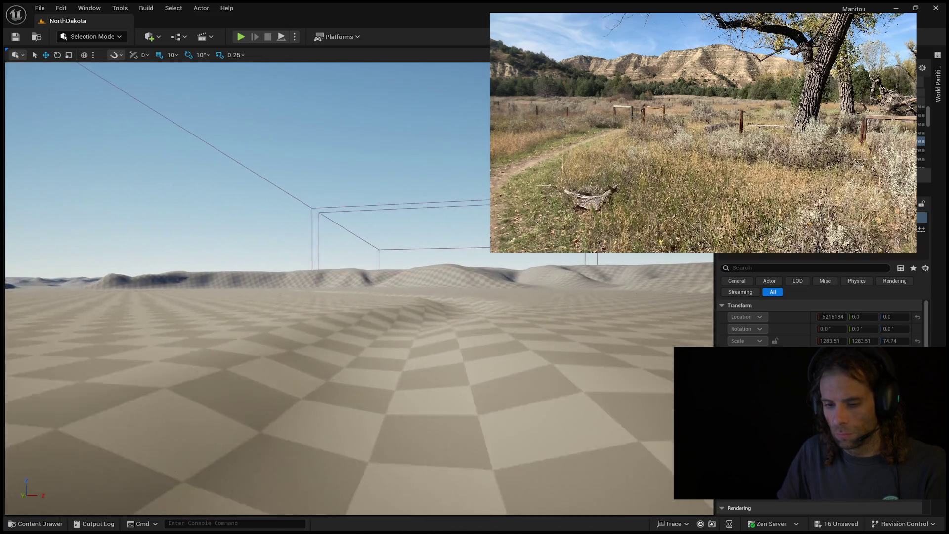
key("w")
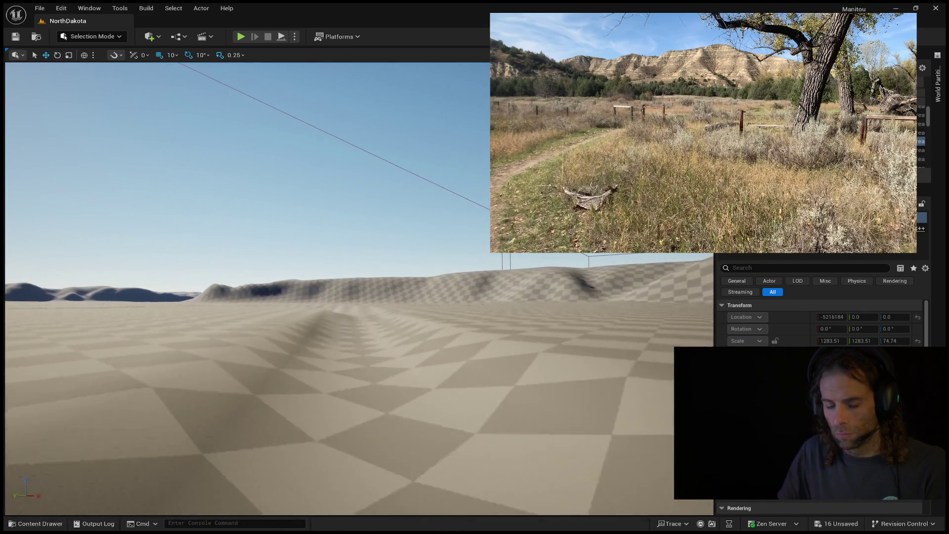
key("w")
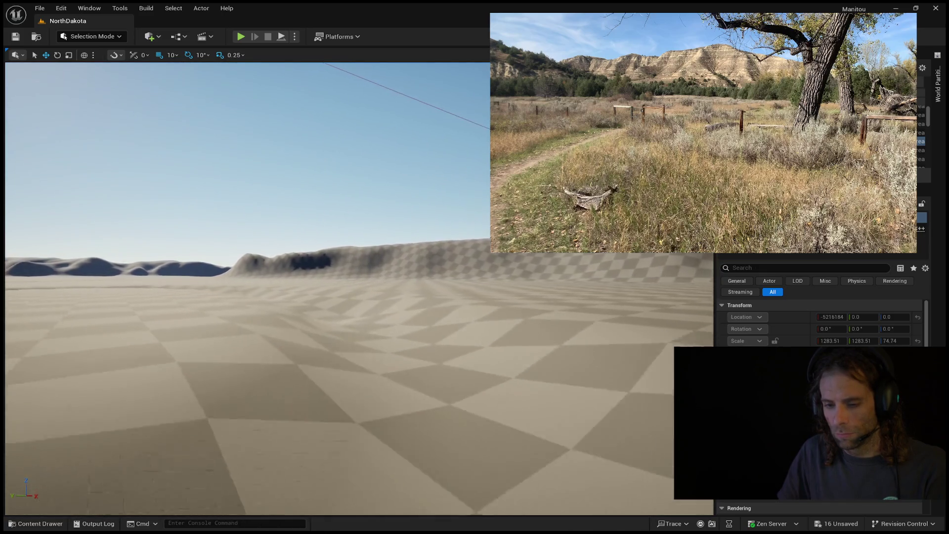
key("w")
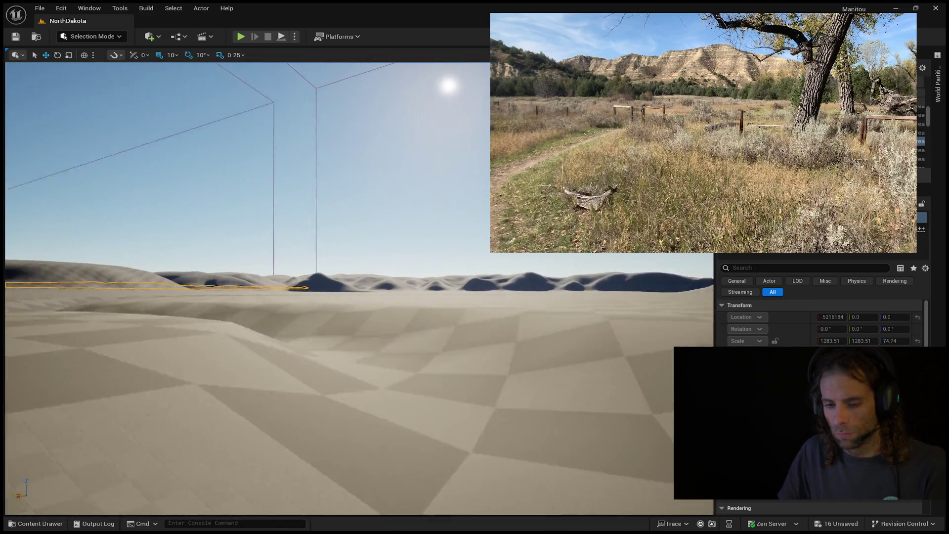
key("w")
key("w")
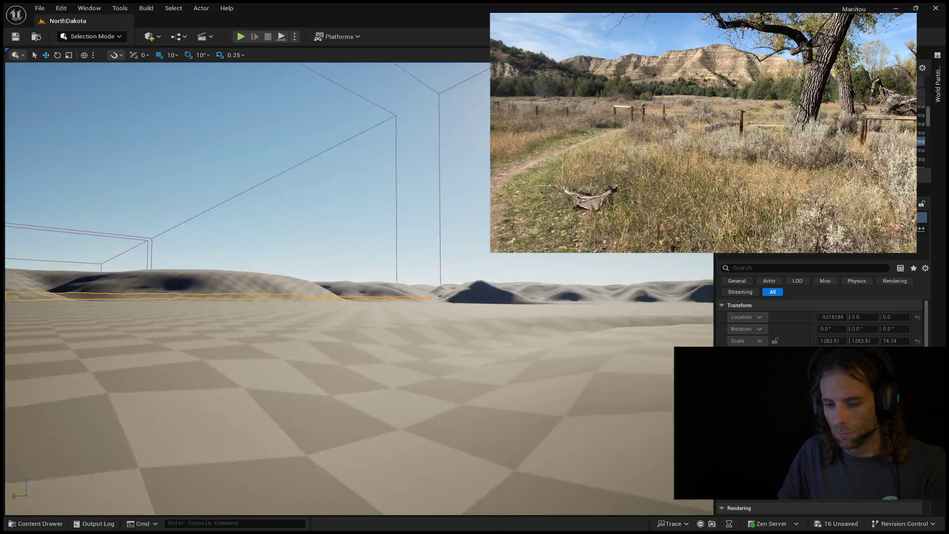
key("w")
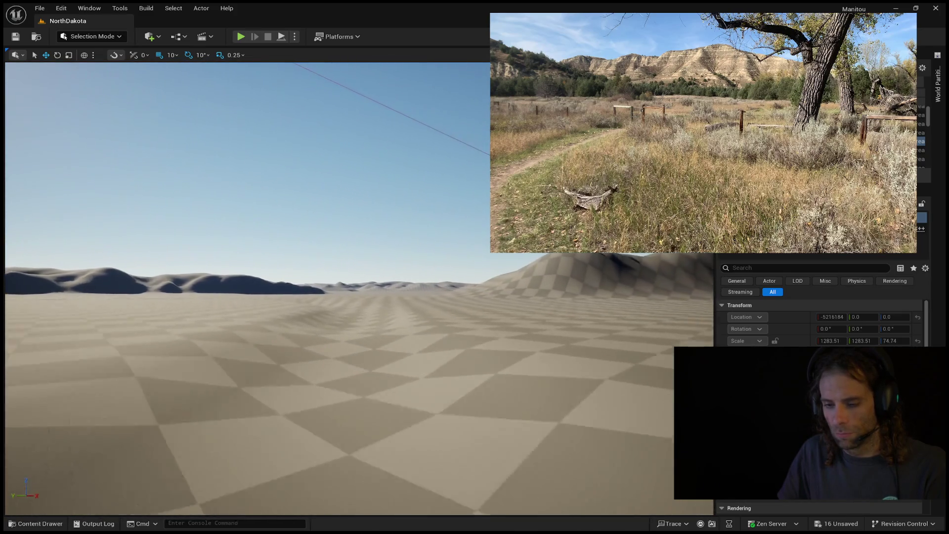
key("w")
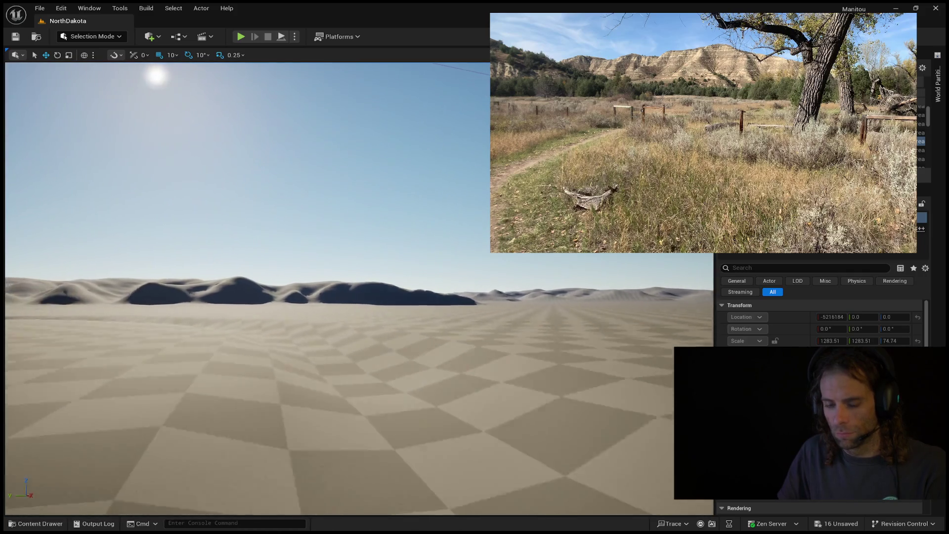
key("w")
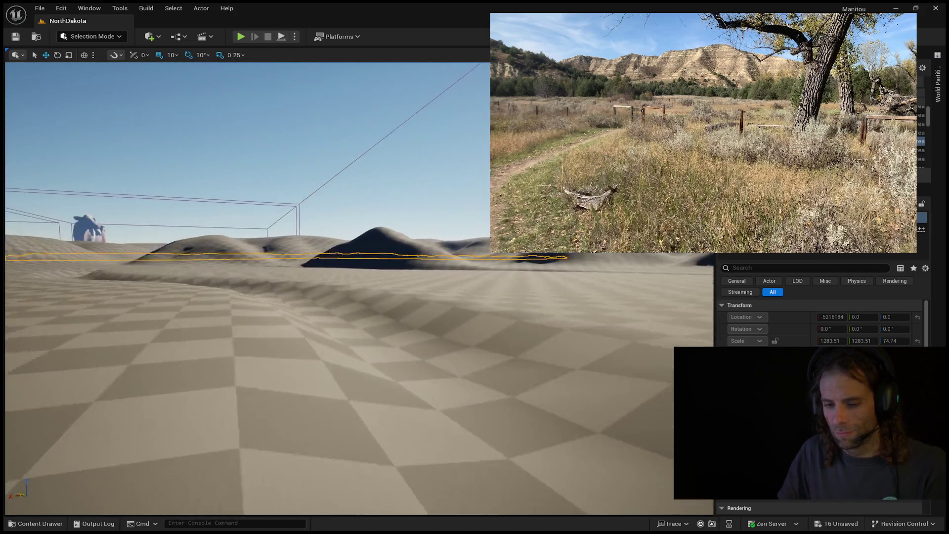
key("w")
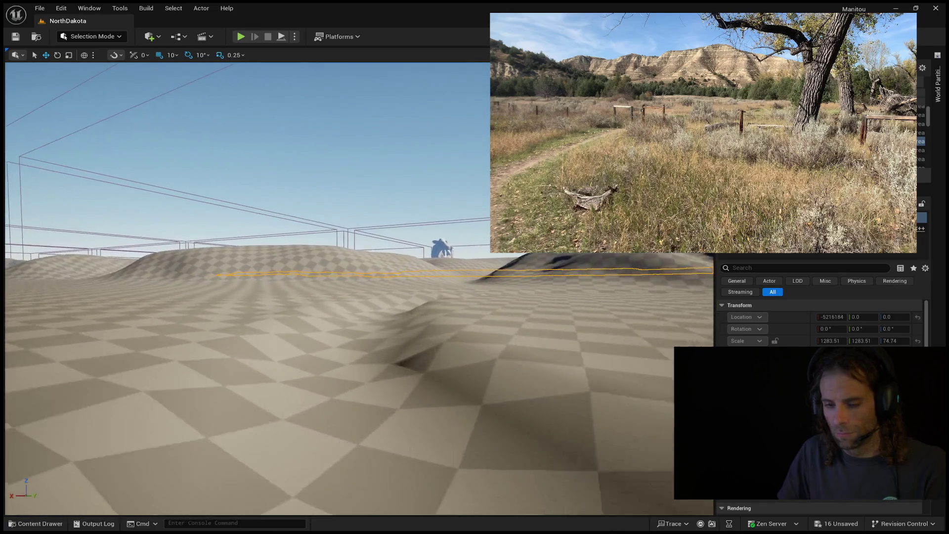
key("w")
key("w")
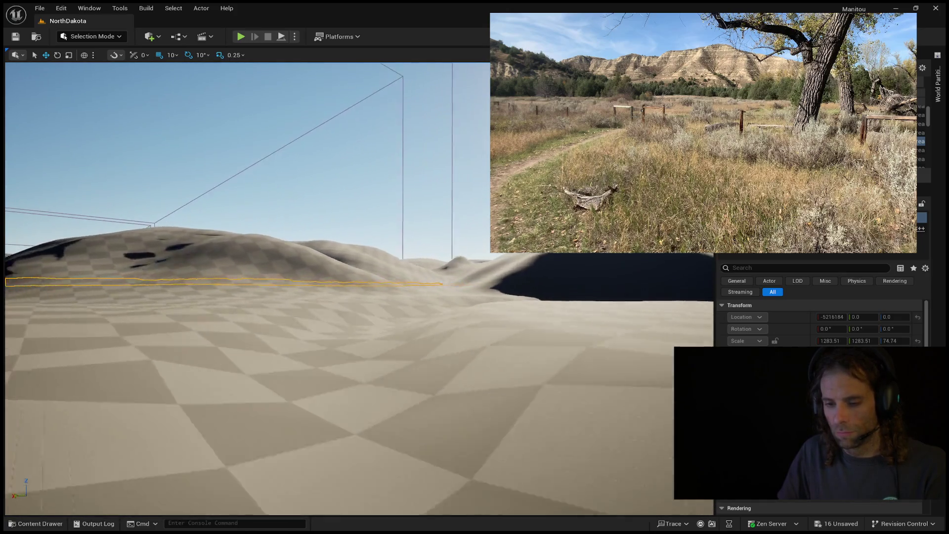
key("w")
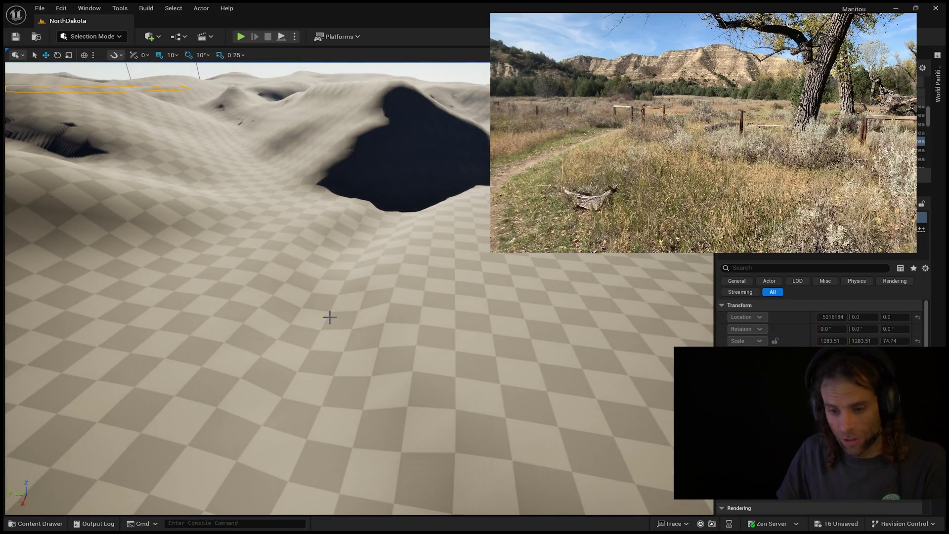
- Fly past the dark dune toward the path and fences, then start a Play-In-Editor session
left_click_drag(331, 341, 331, 316)
key("w")
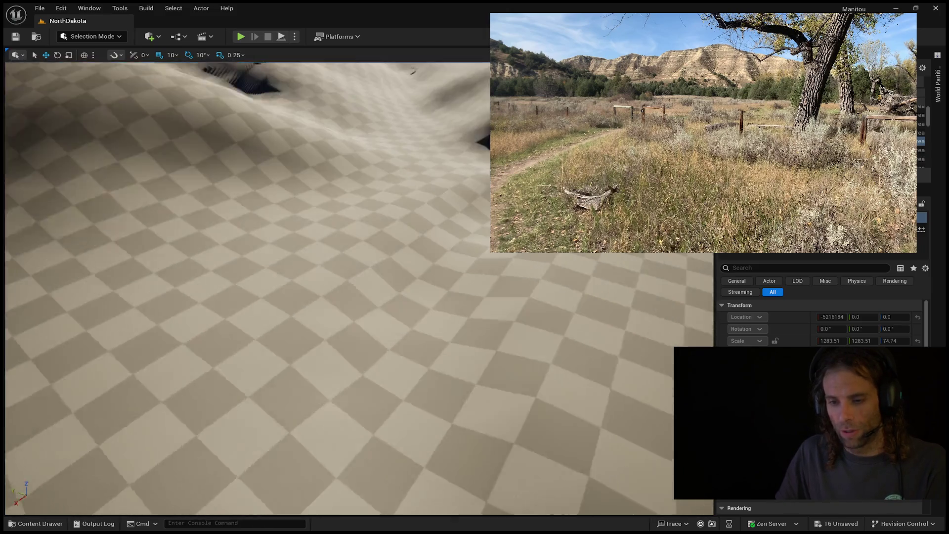
key("w")
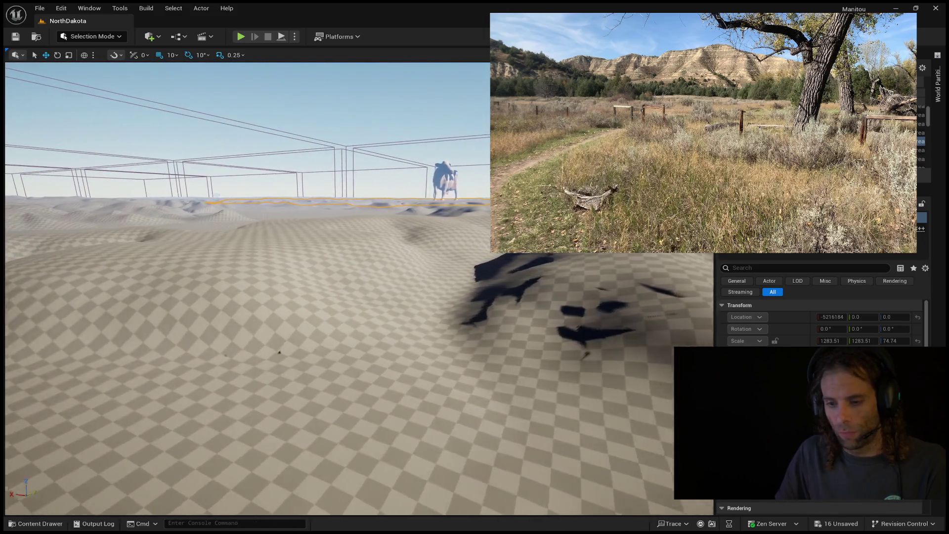
key("w")
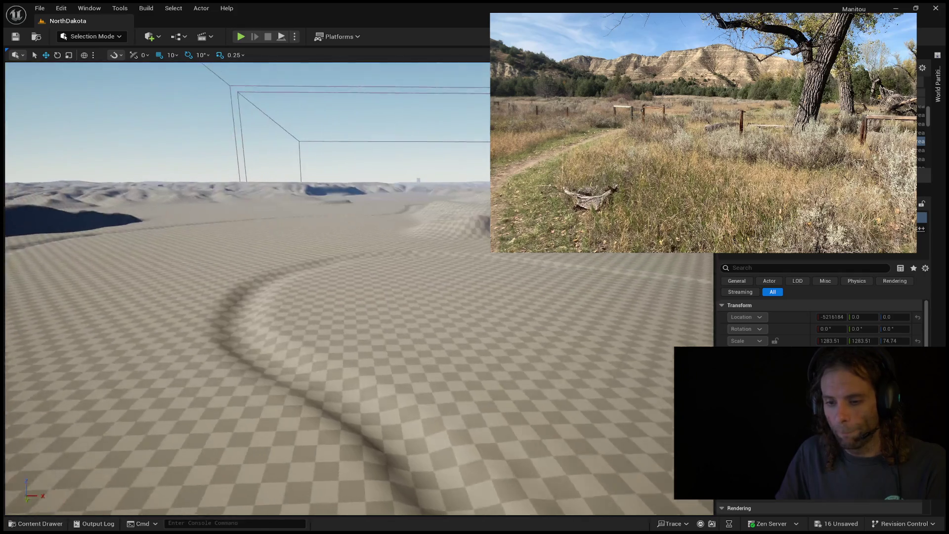
key("w")
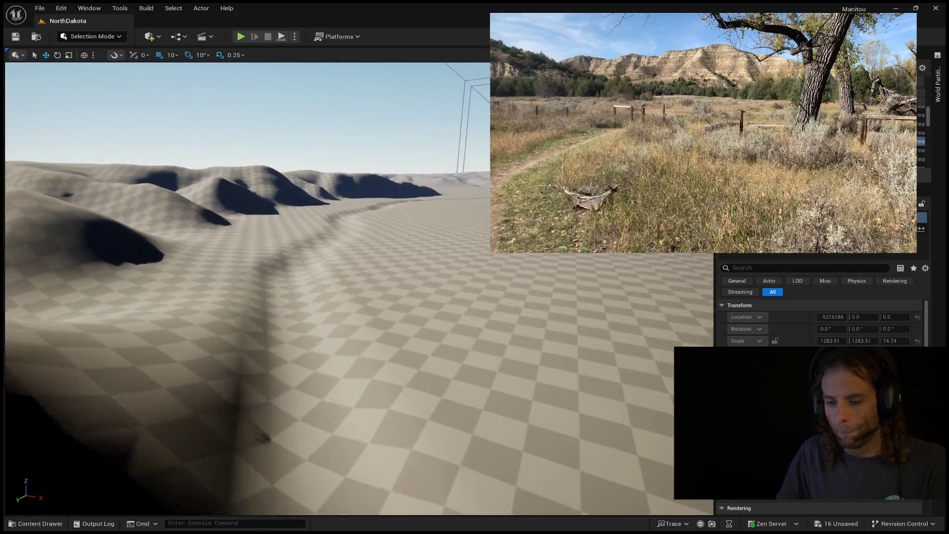
key("w")
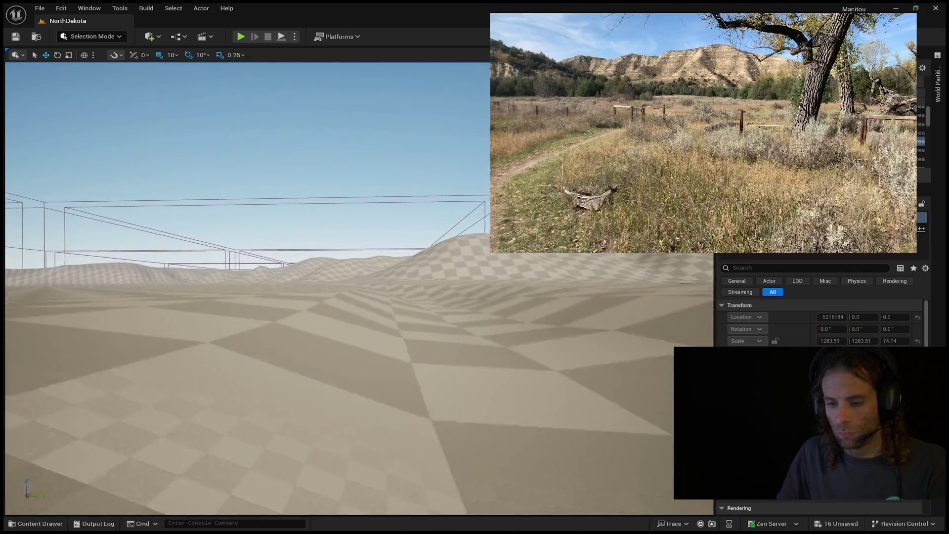
key("w")
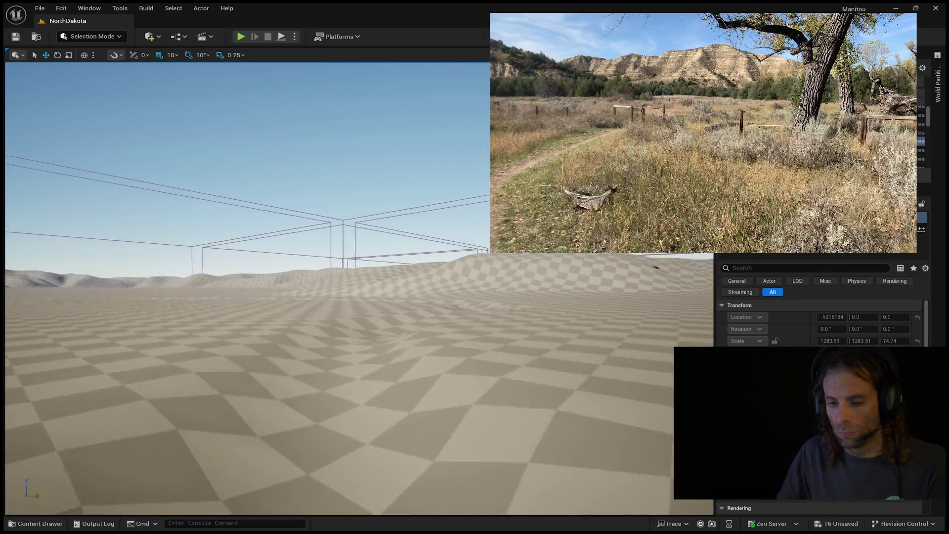
key("w")
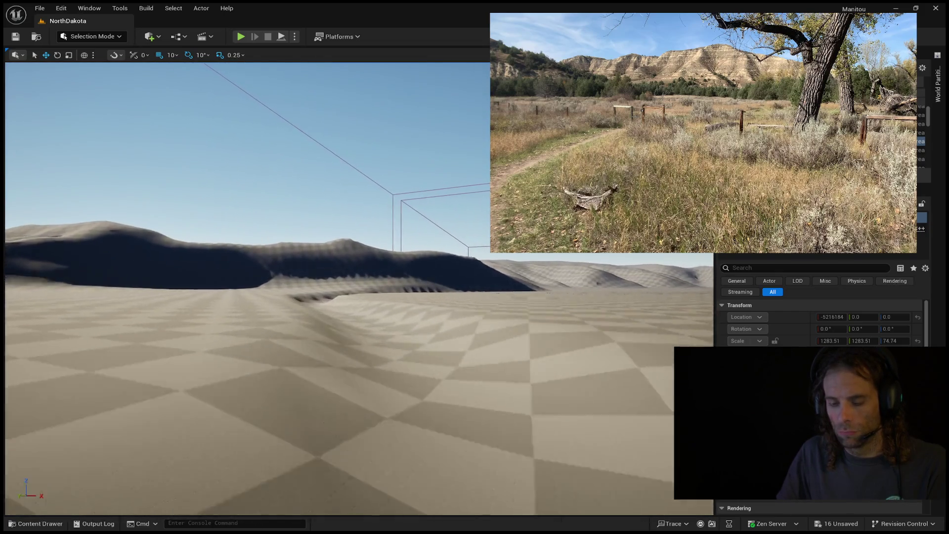
key("w")
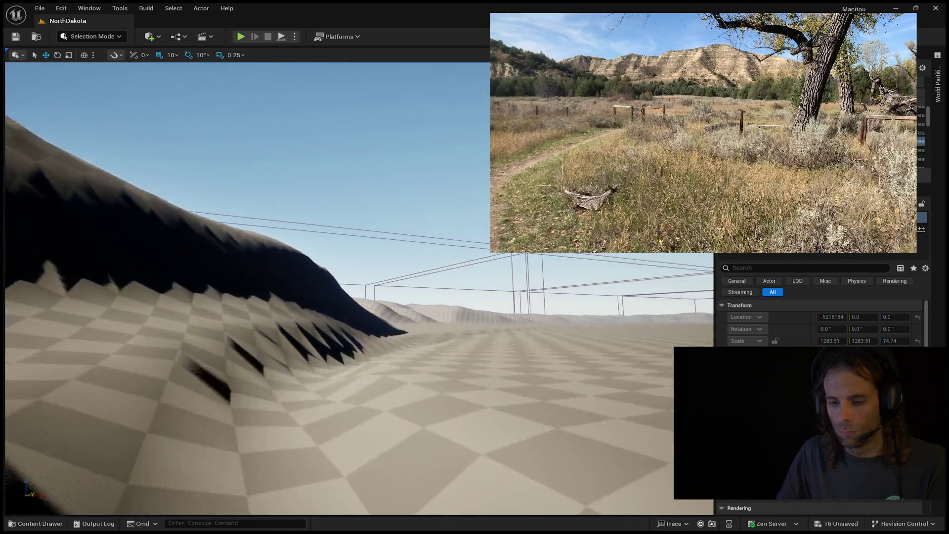
key("w")
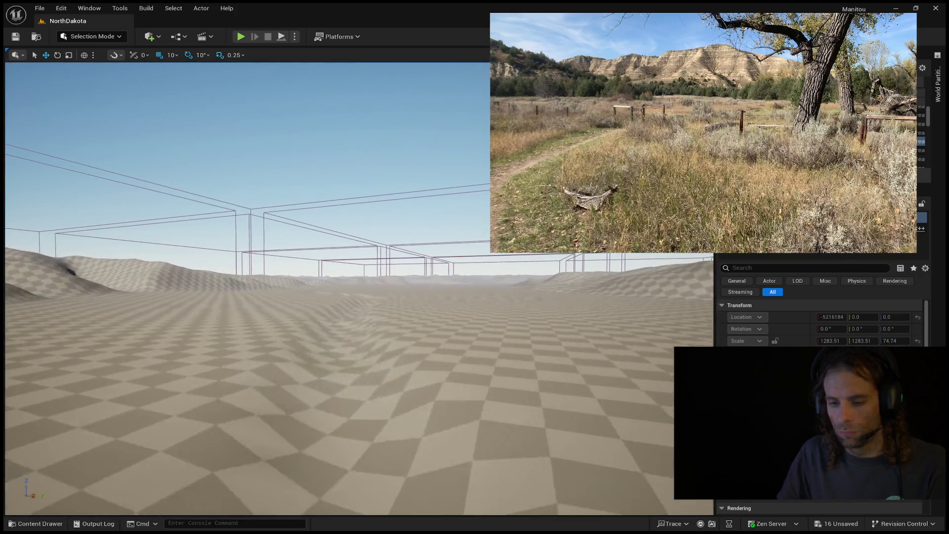
key("w")
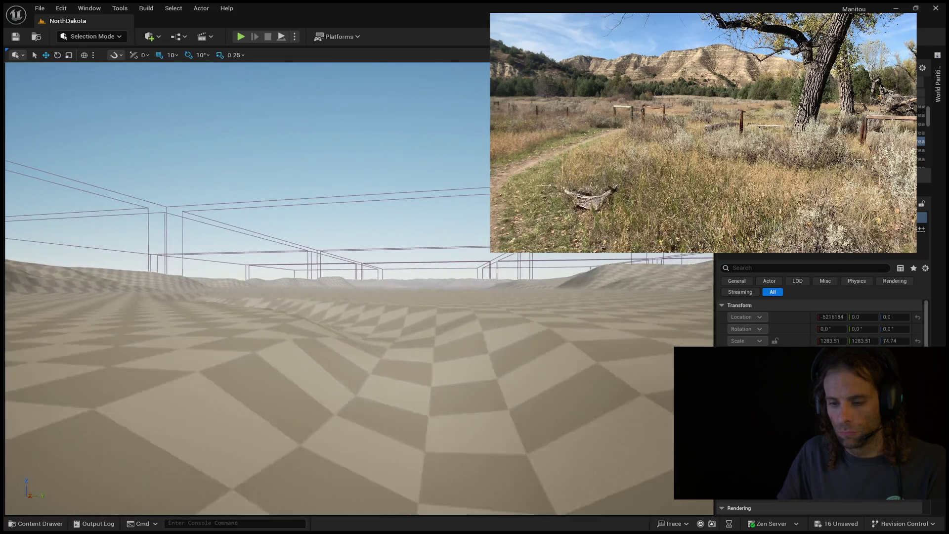
key("w")
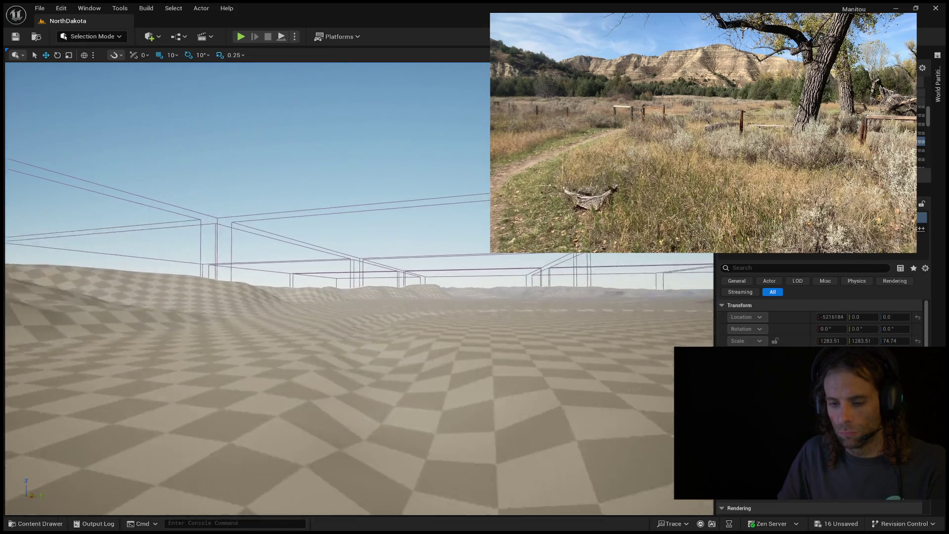
key("w")
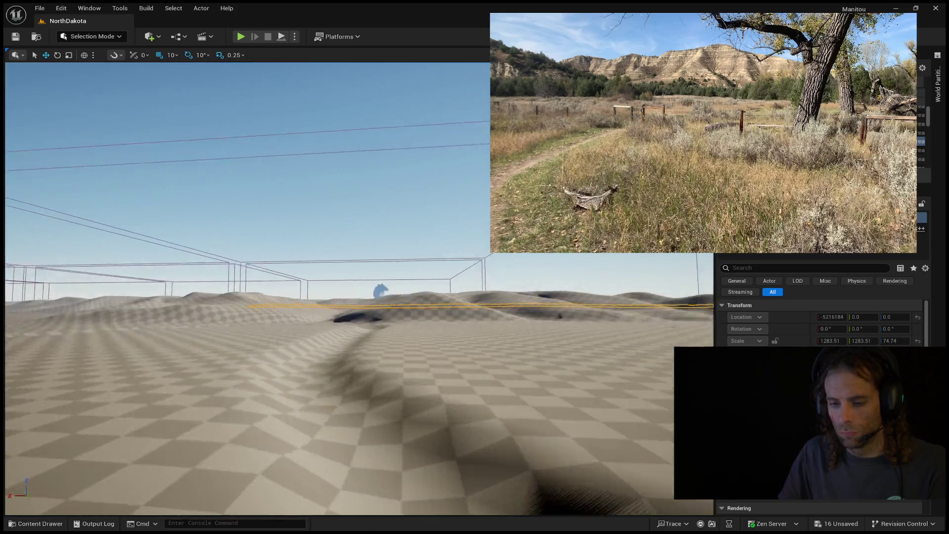
key("w")
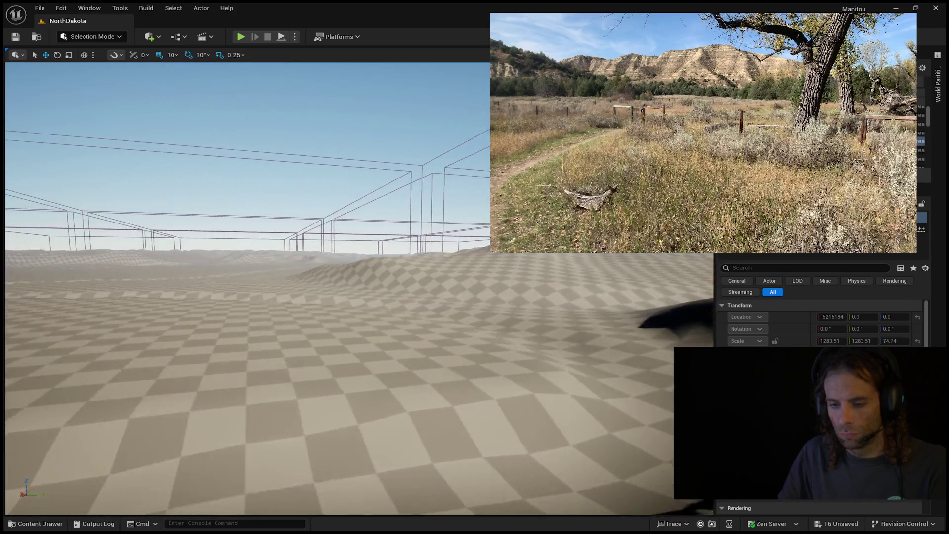
key("w")
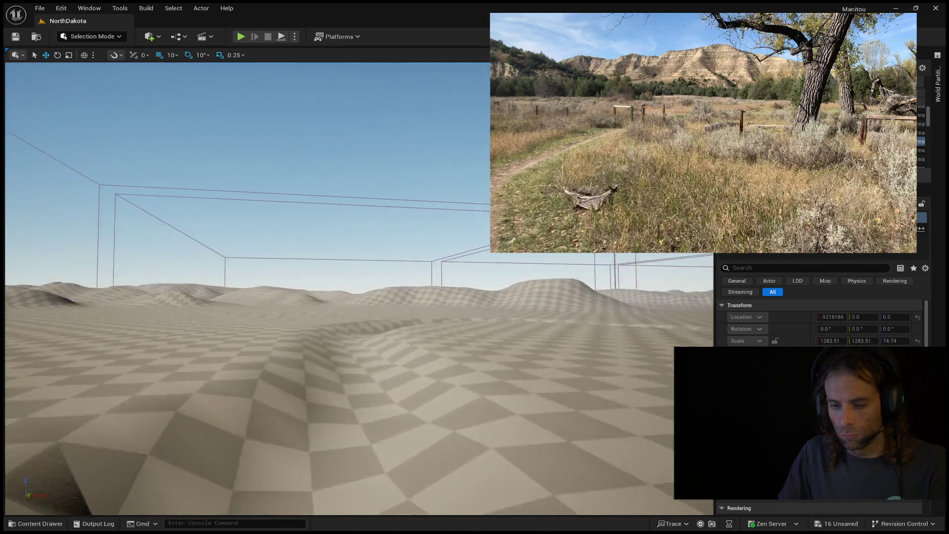
key("w")
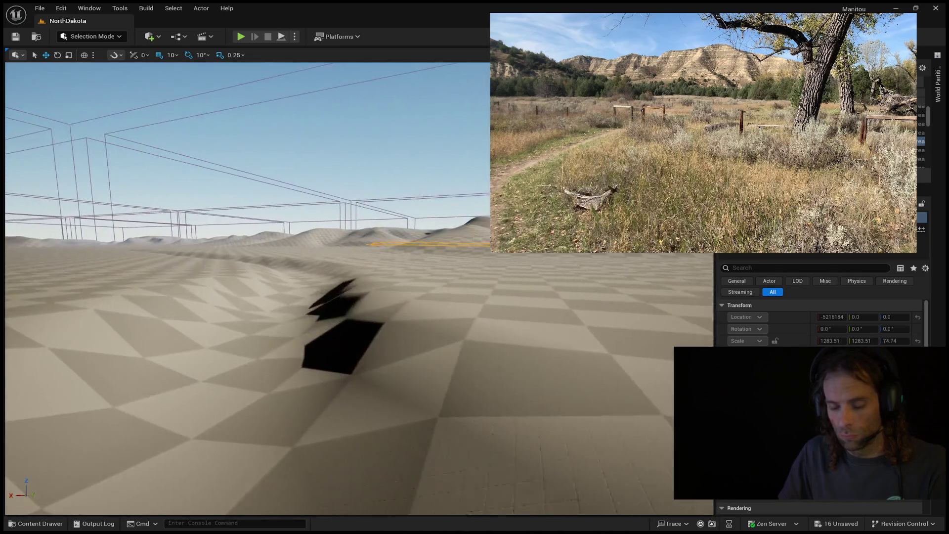
key("w")
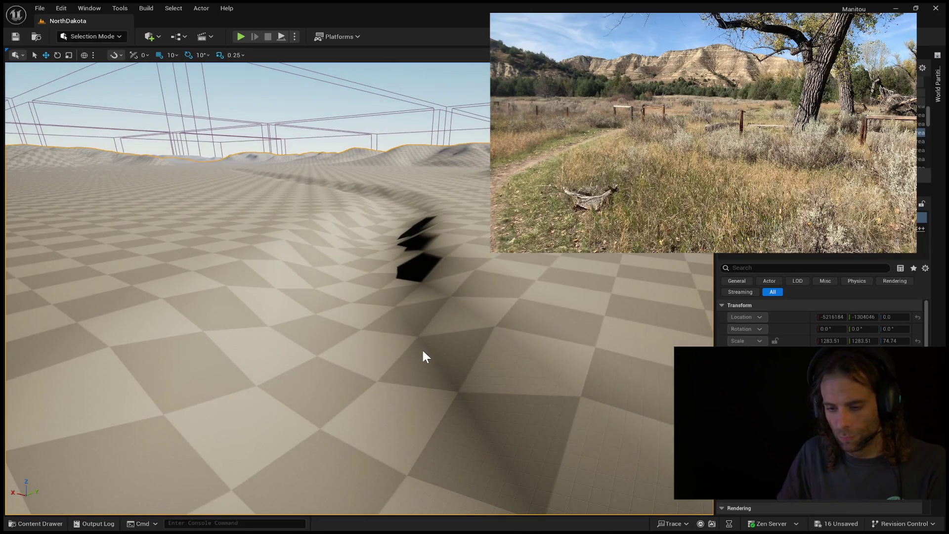
key("alt+p")
- Run the mannequin forward across the flat checkered ground and up the slope
key("w")
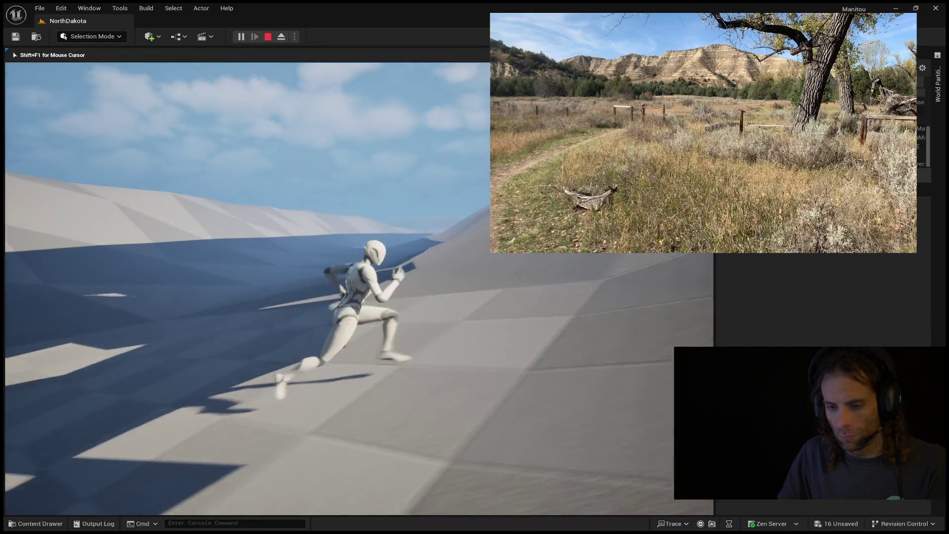
key("w")
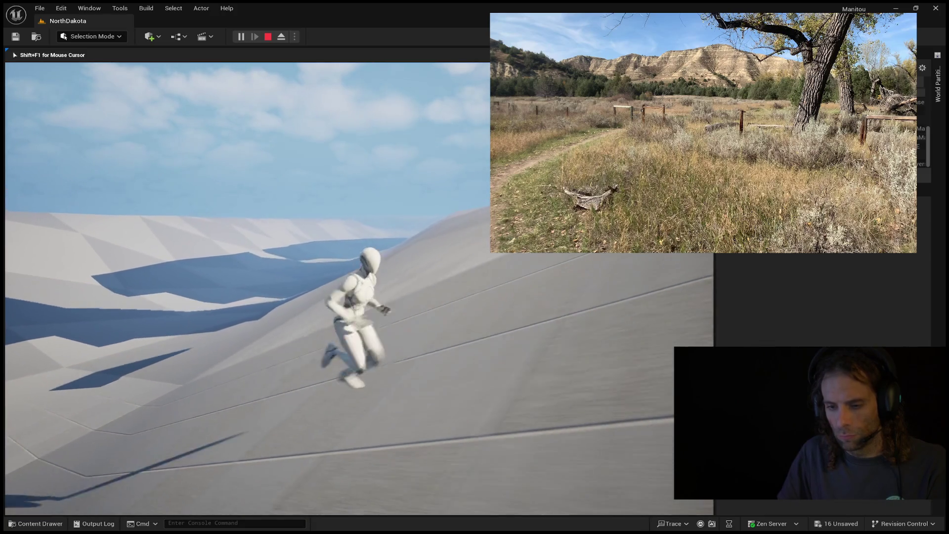
key("w")
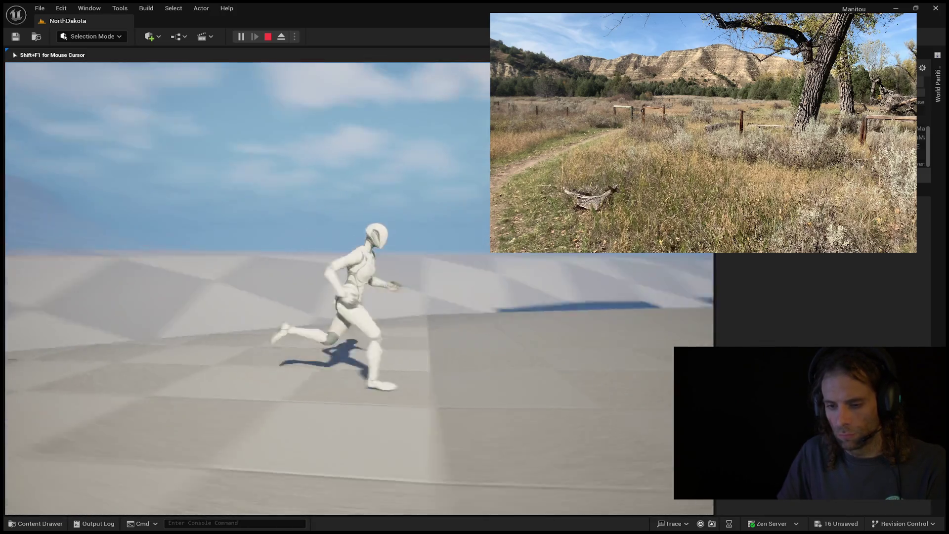
key("w")
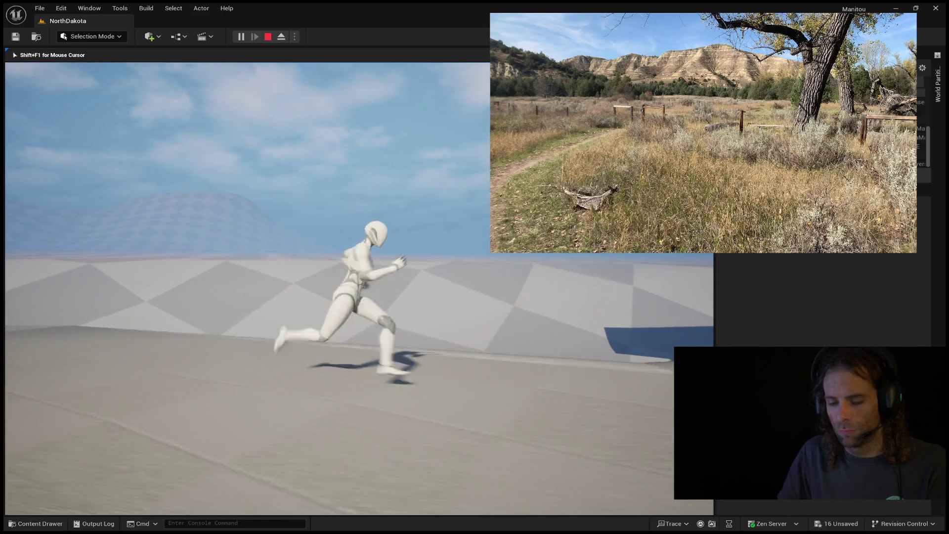
key("w")
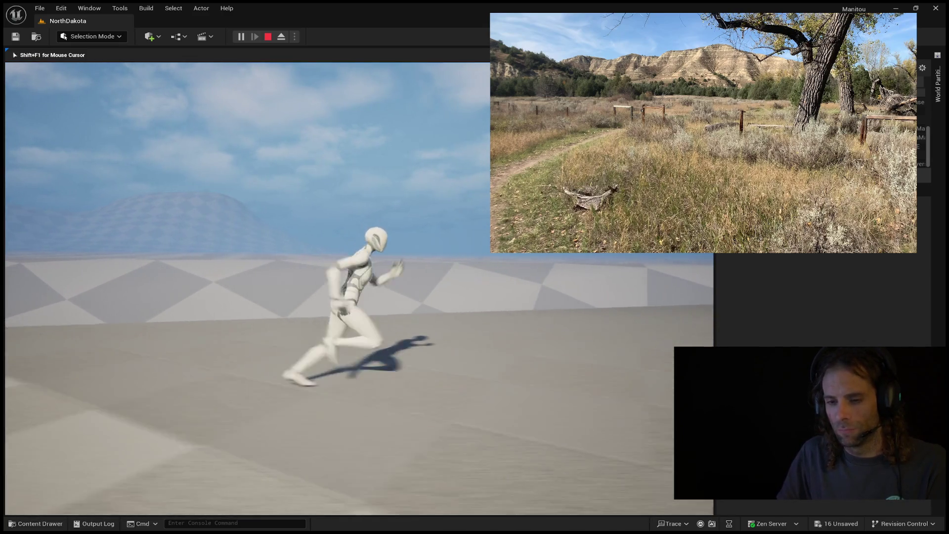
key("w")
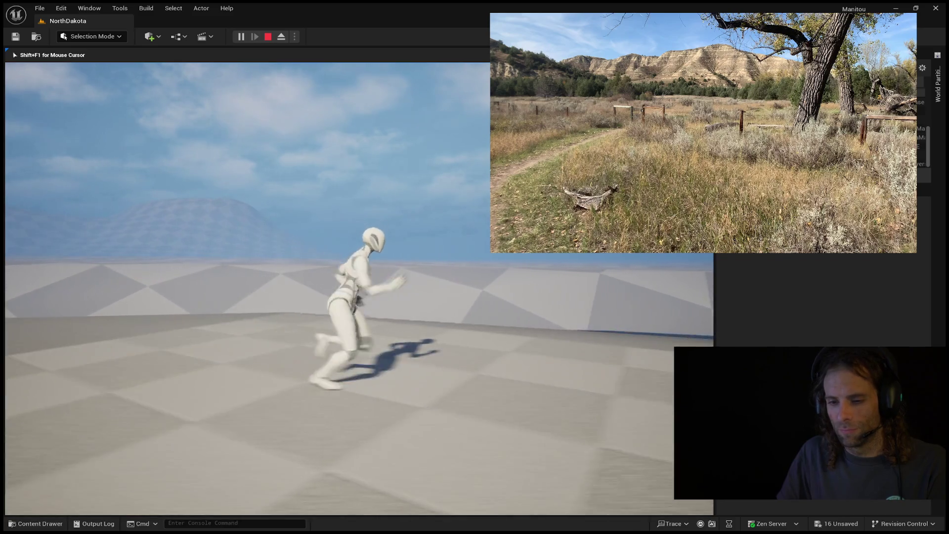
key("w")
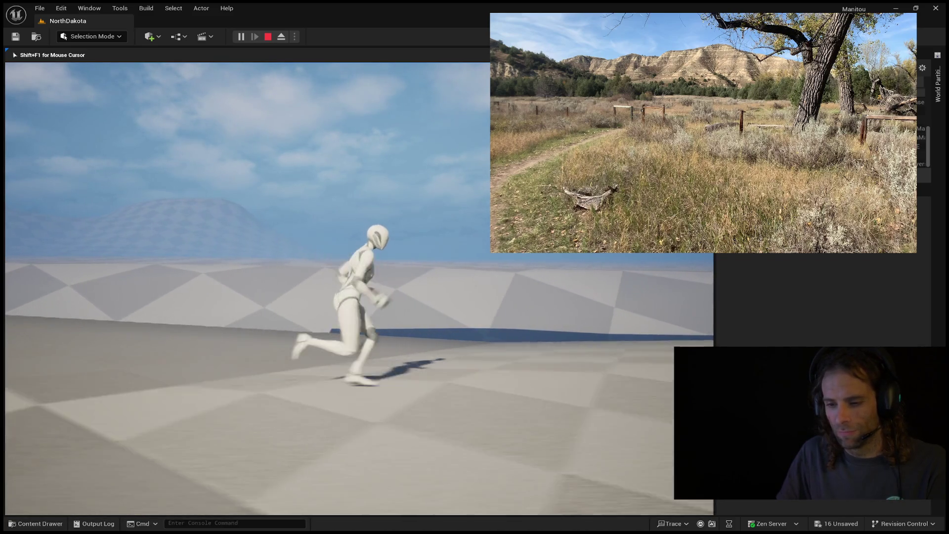
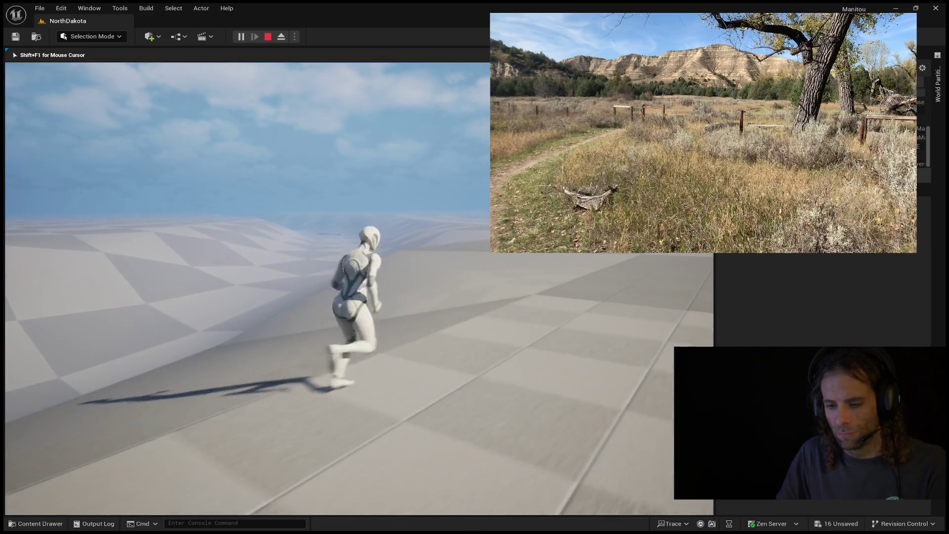
- Jump the mannequin twice, end the Play-In-Editor run, and tilt the view toward the sky
key("space")
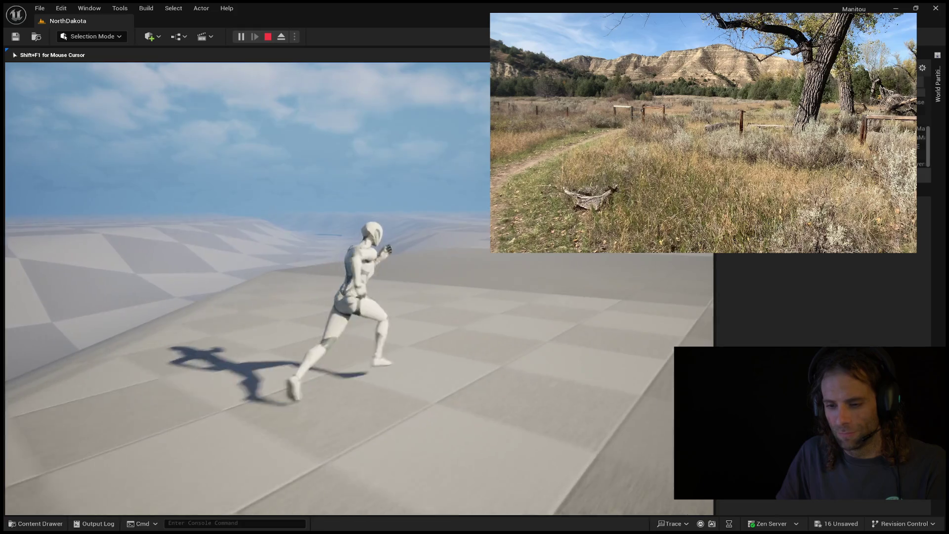
key("space")
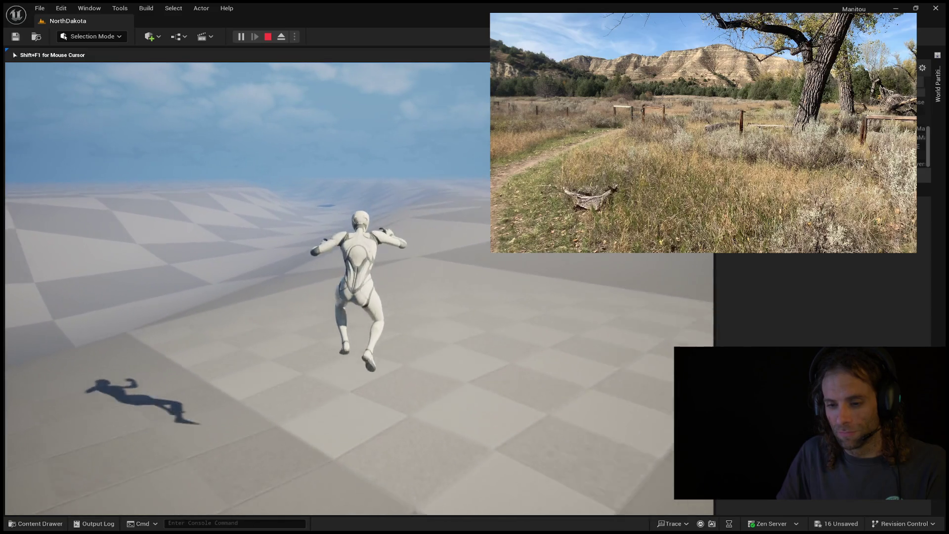
key("Escape")
left_click_drag(521, 318, 520, 269)
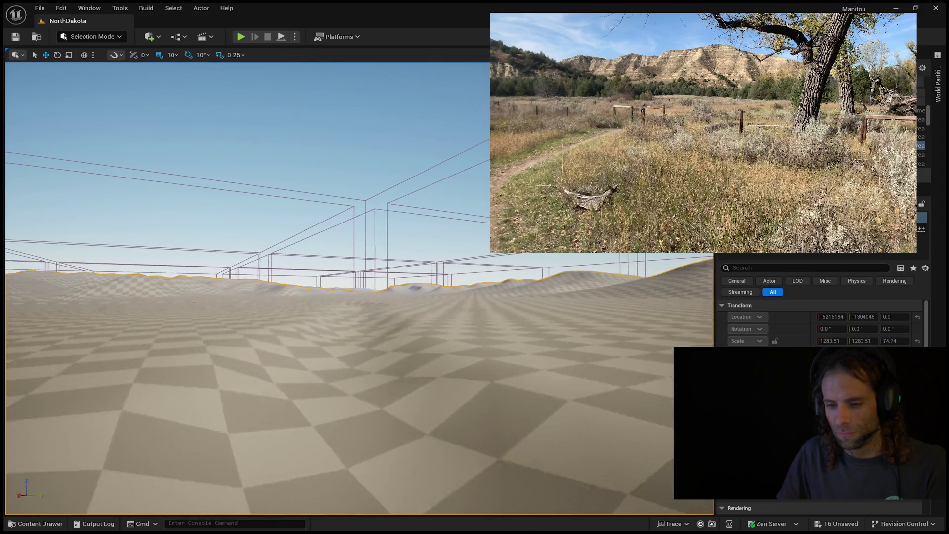
left_click_drag(521, 269, 520, 235)
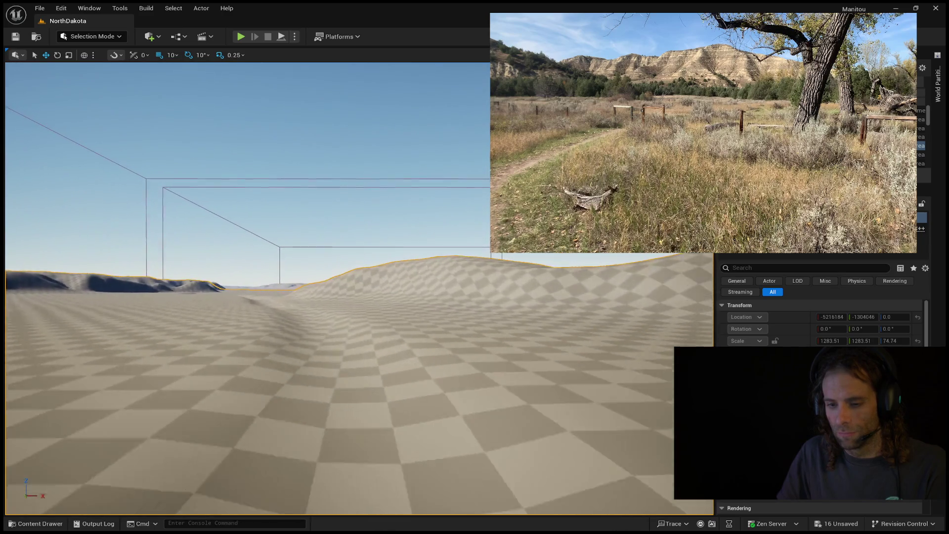
left_click_drag(521, 235, 521, 213)
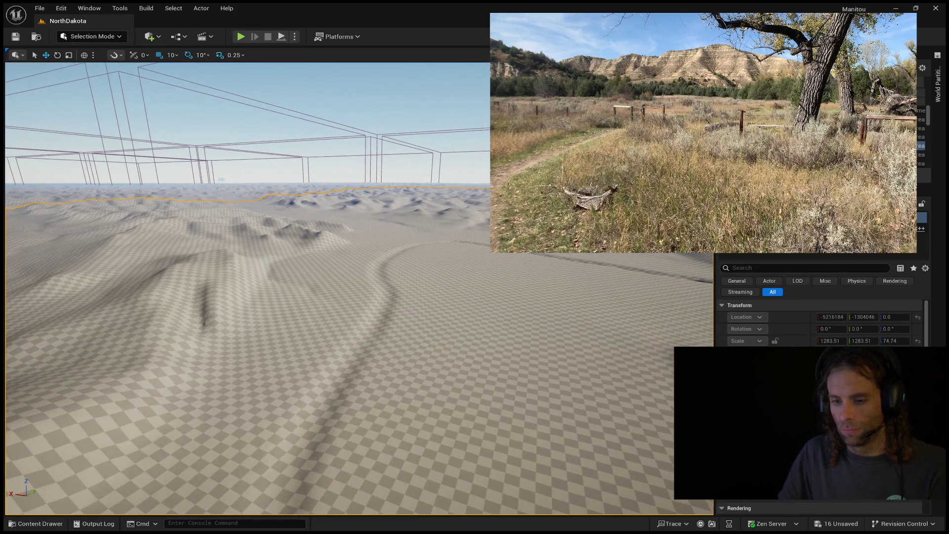
mouse_move(521, 213)
left_mouse_down()
mouse_move(514, 252)
mouse_move(514, 200)
mouse_move(543, 190)
mouse_move(514, 195)
left_mouse_up()
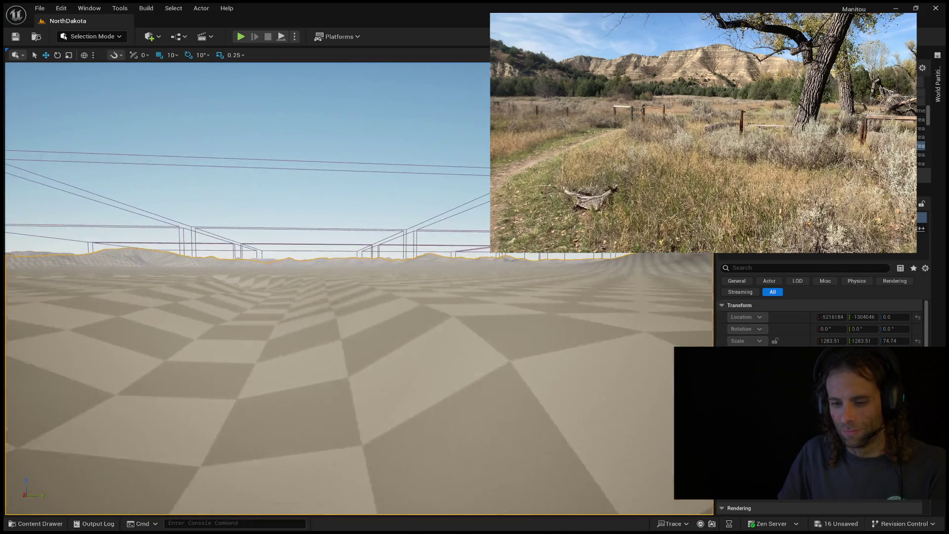
key("w")
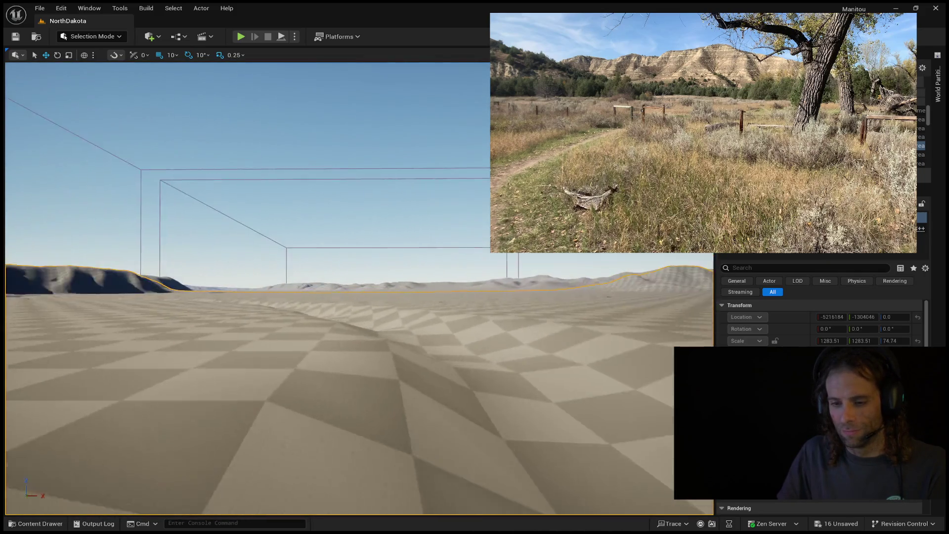
key("w")
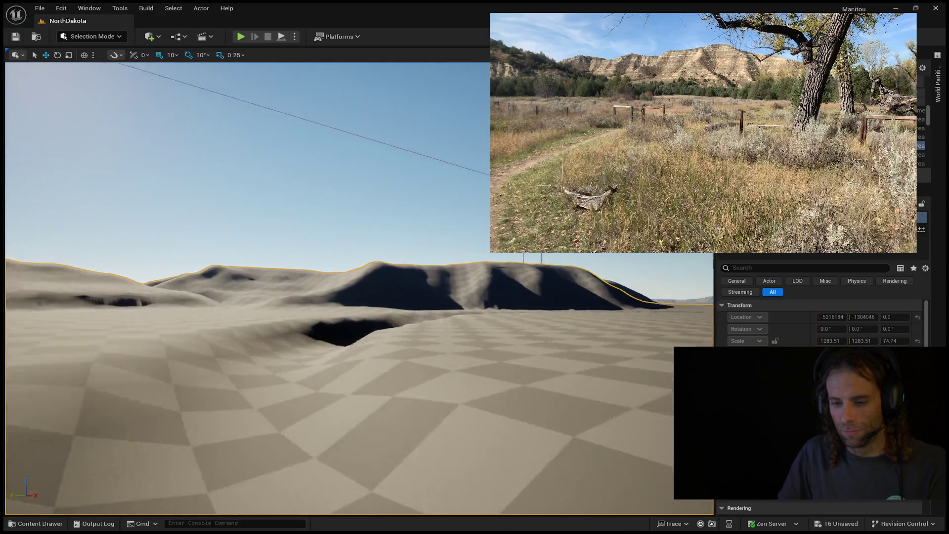
left_click_drag(346, 287, 445, 287)
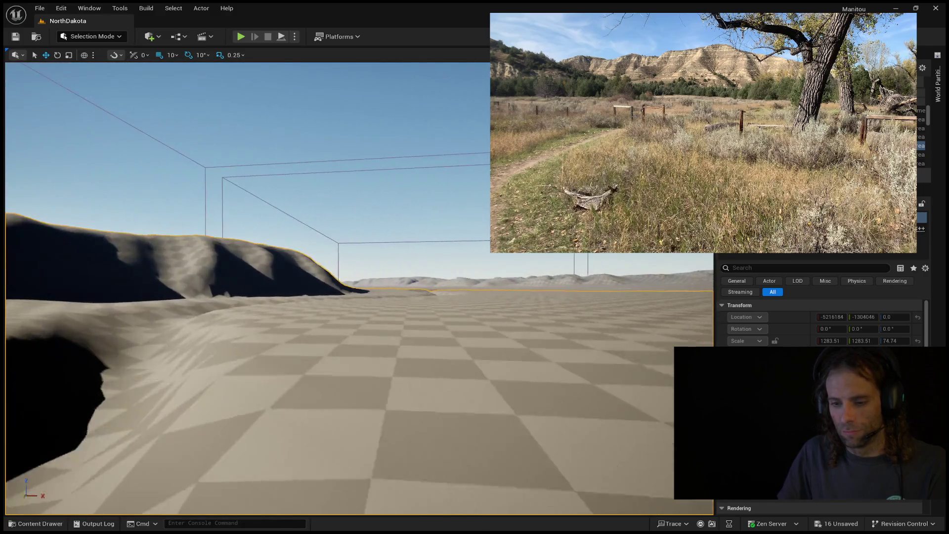
key("w")
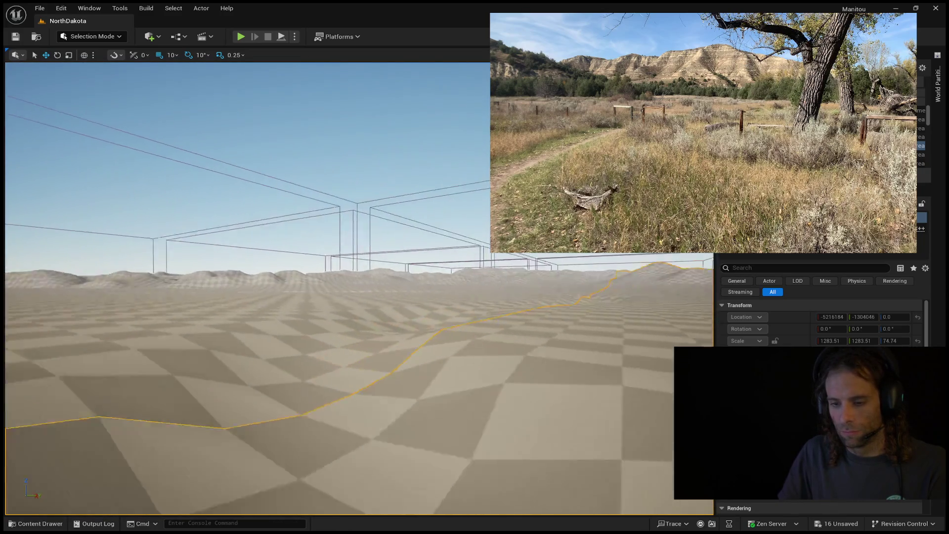
left_click_drag(346, 286, 445, 287)
left_click_drag(346, 286, 405, 277)
mouse_move(346, 287)
left_mouse_down()
mouse_move(173, 282)
mouse_move(168, 218)
mouse_move(108, 217)
mouse_move(128, 218)
left_mouse_up()
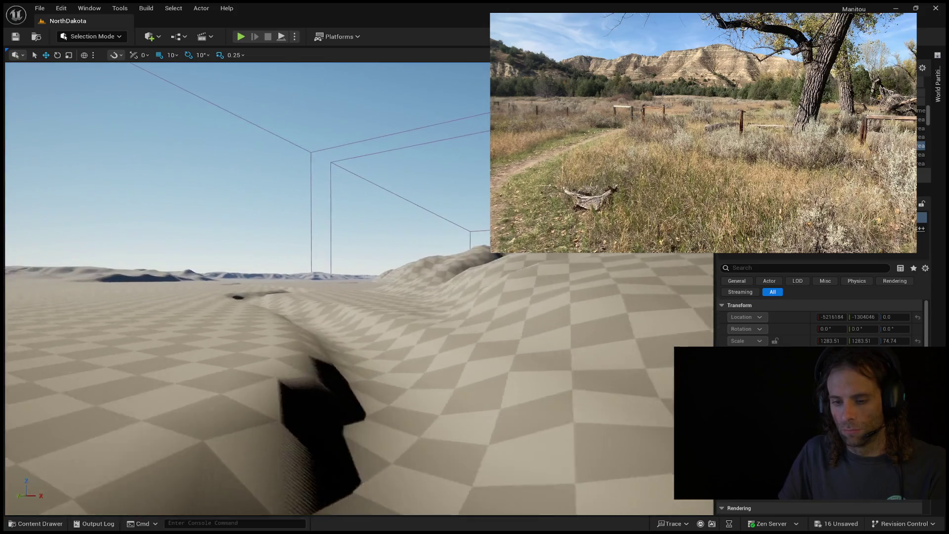
key("w")
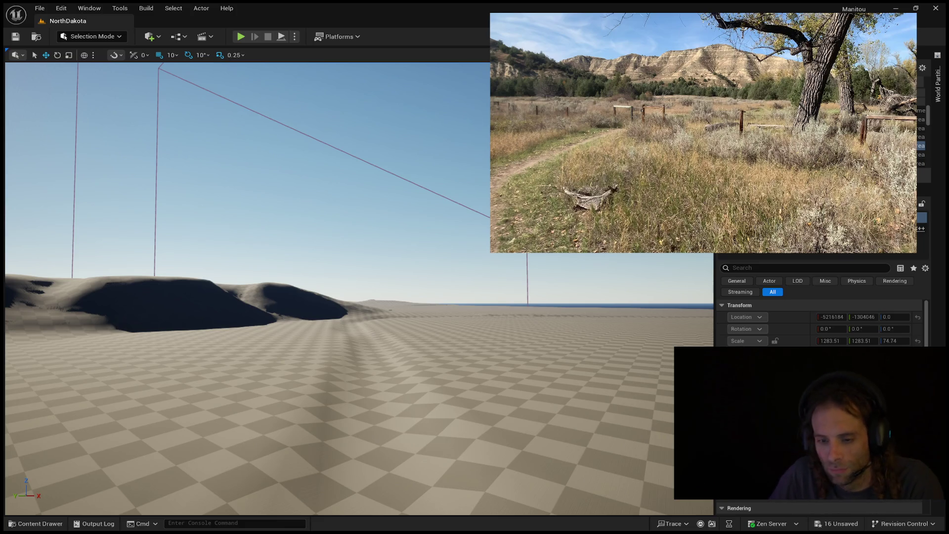
- Select the neighbouring landscape proxy, fly past the dark dune and hill, and open World Partition
left_click(920, 137)
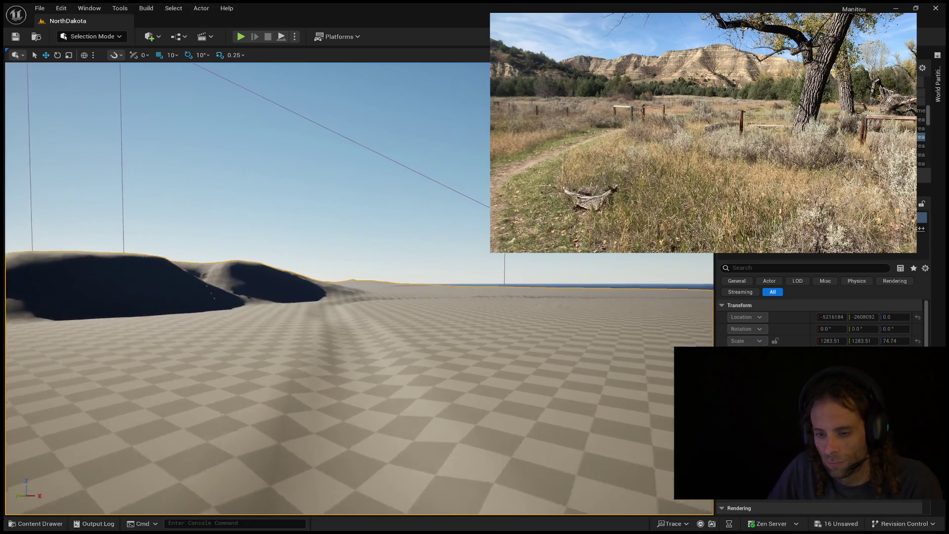
key("w")
key("w")
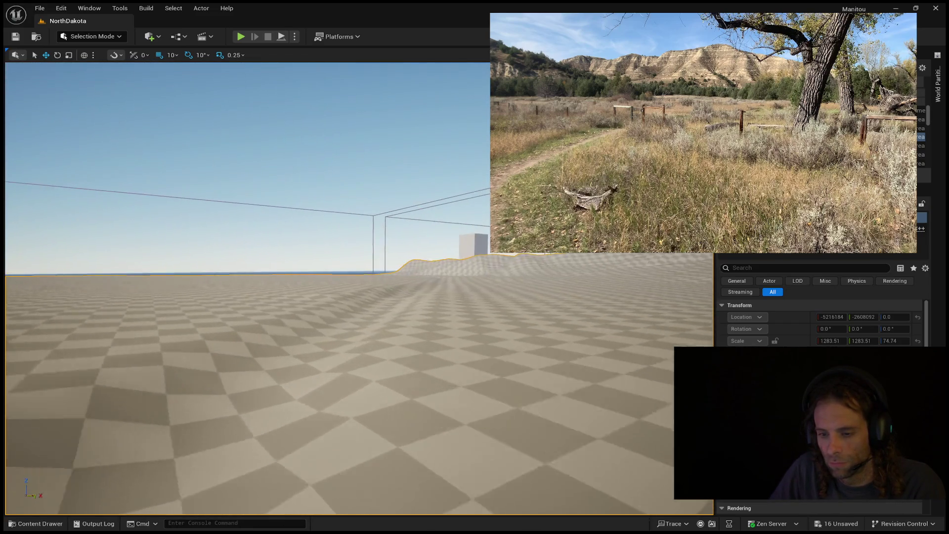
key("w")
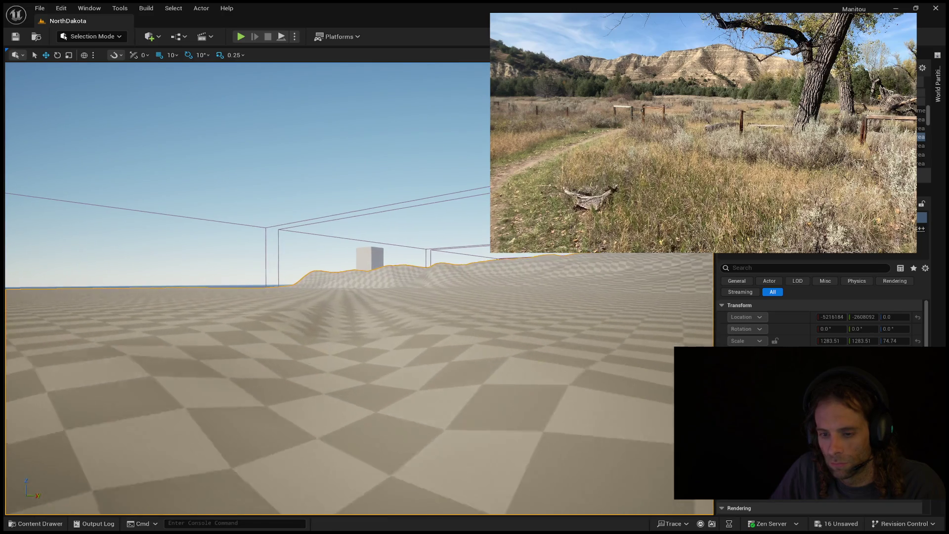
key("w")
key("w")
key("w")
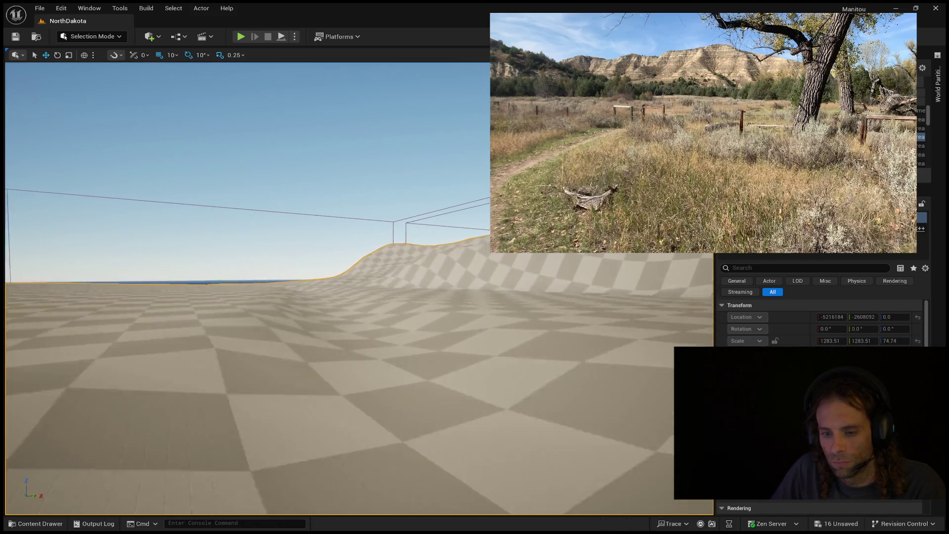
key("w")
key("w")
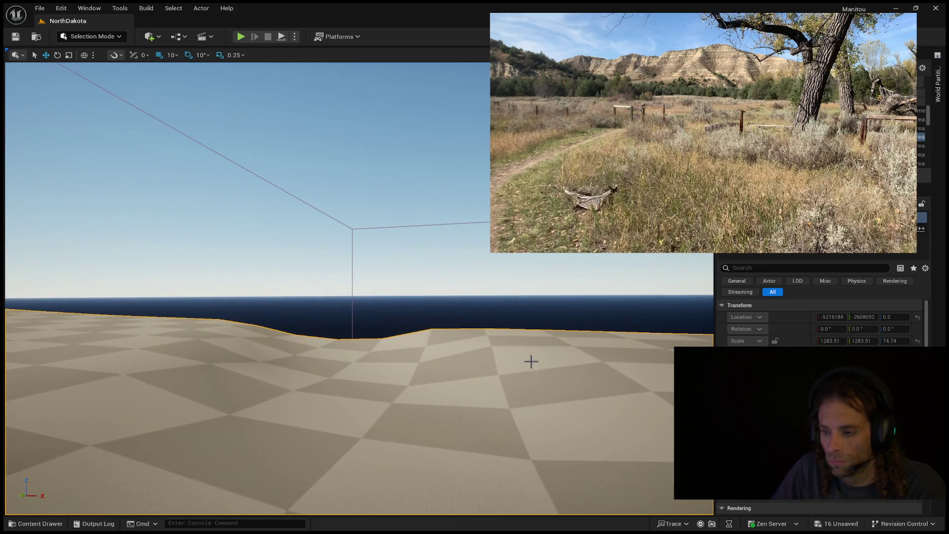
left_click(938, 89)
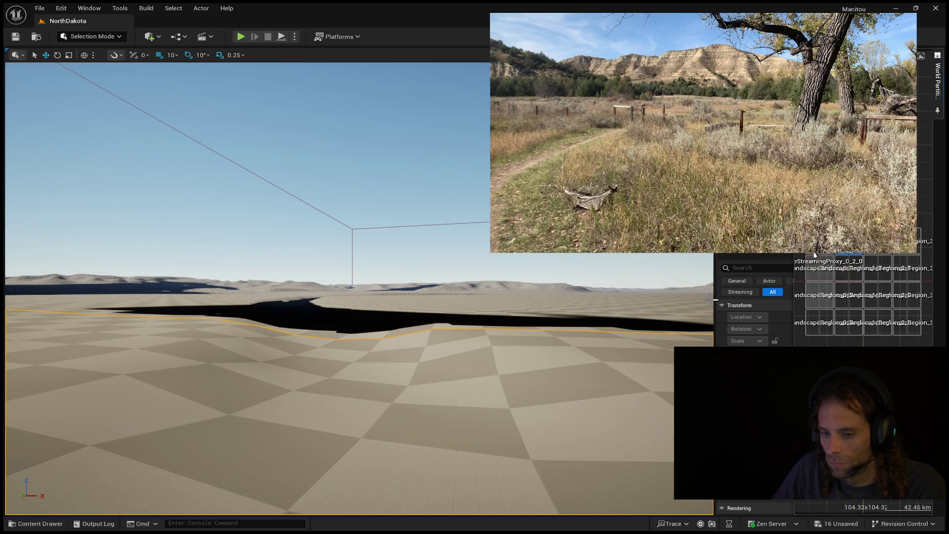
- Select the left middle-row region in the World Partition grid, then collapse the drawer
left_click(820, 303)
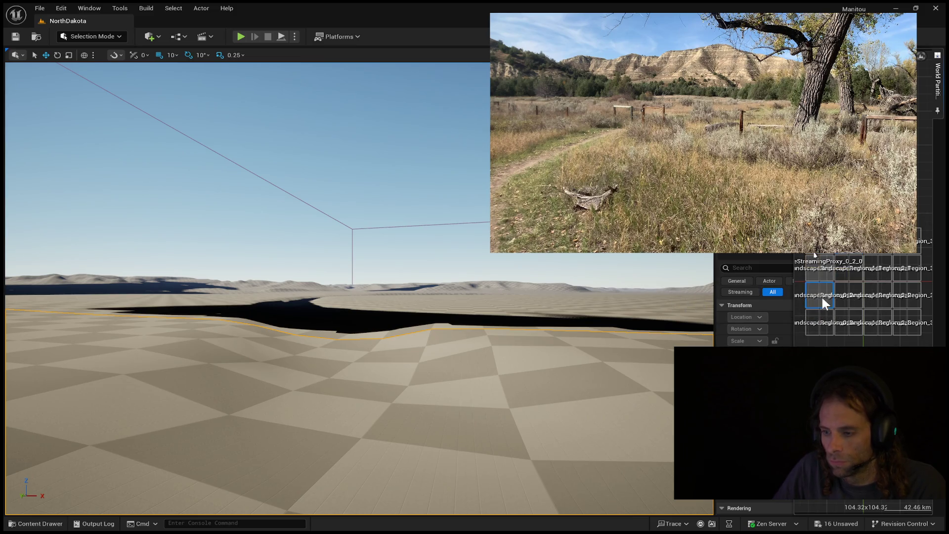
left_click(456, 320)
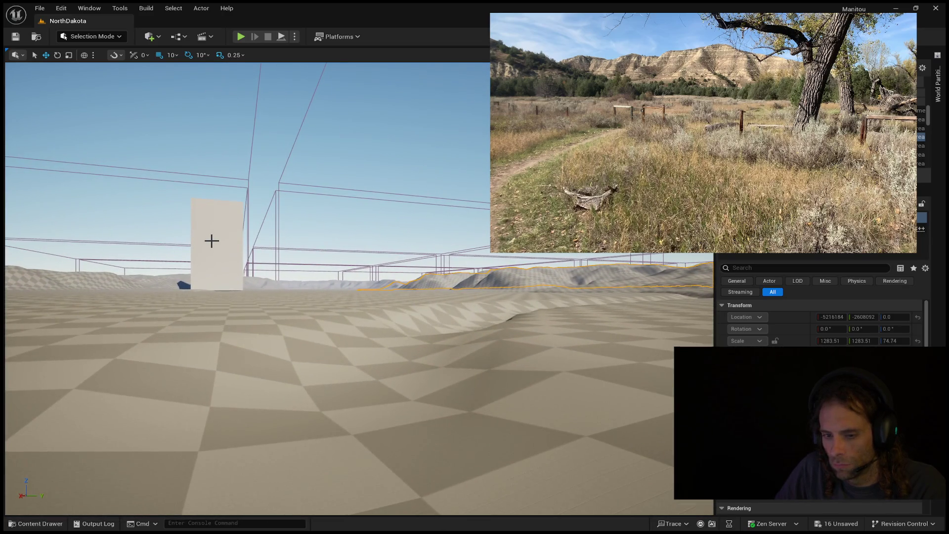
left_click(220, 250)
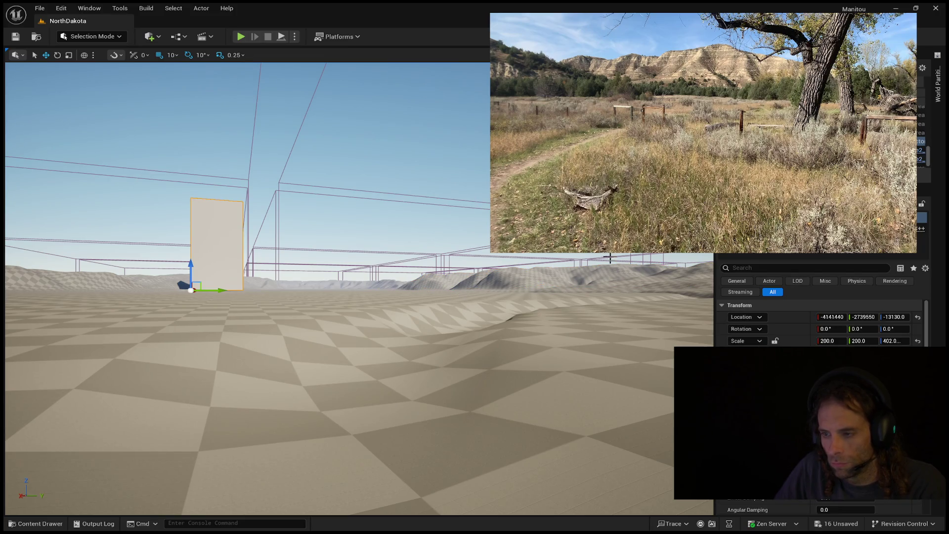
key("Escape")
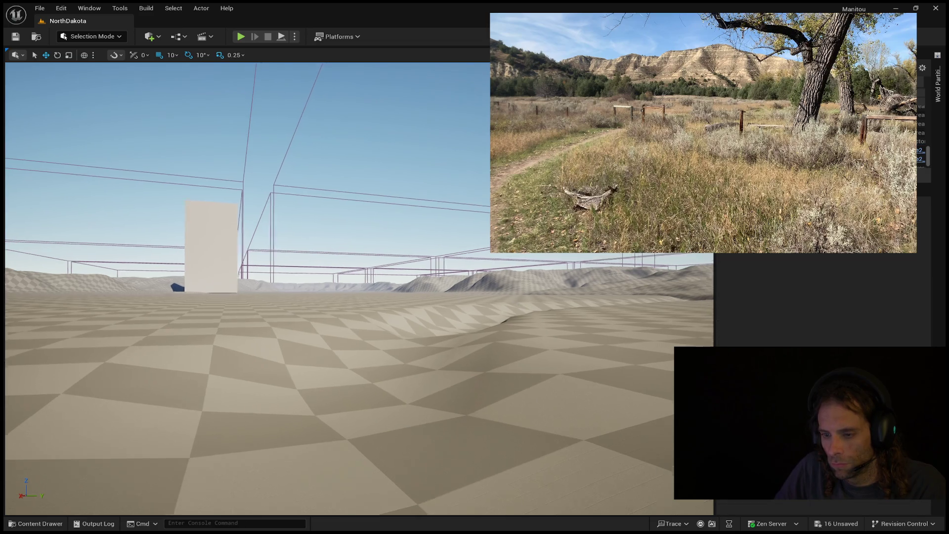
key("Down")
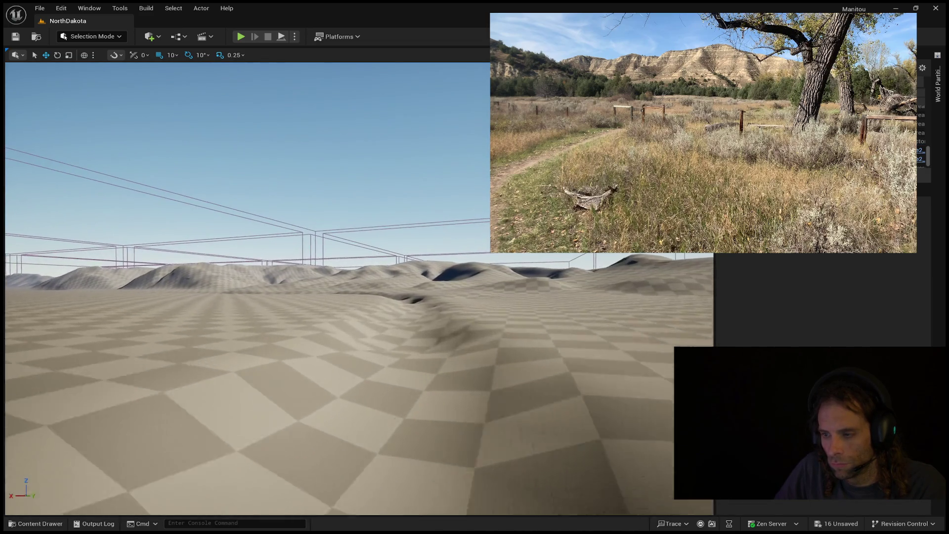
key("Left")
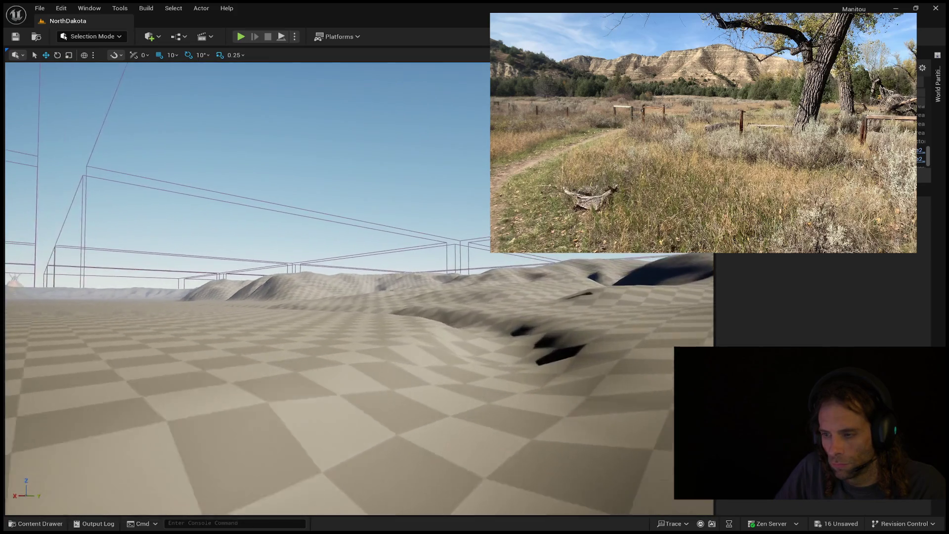
key("Up")
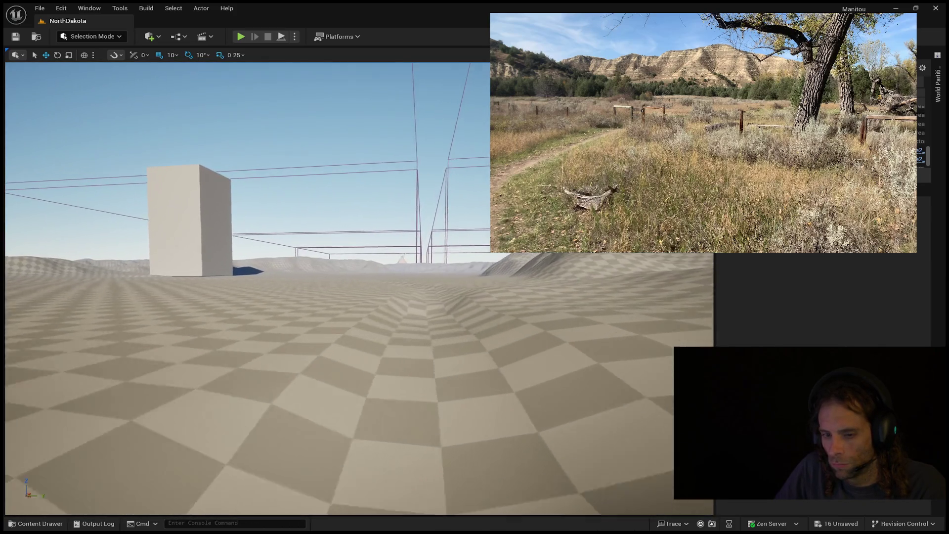
key("Left")
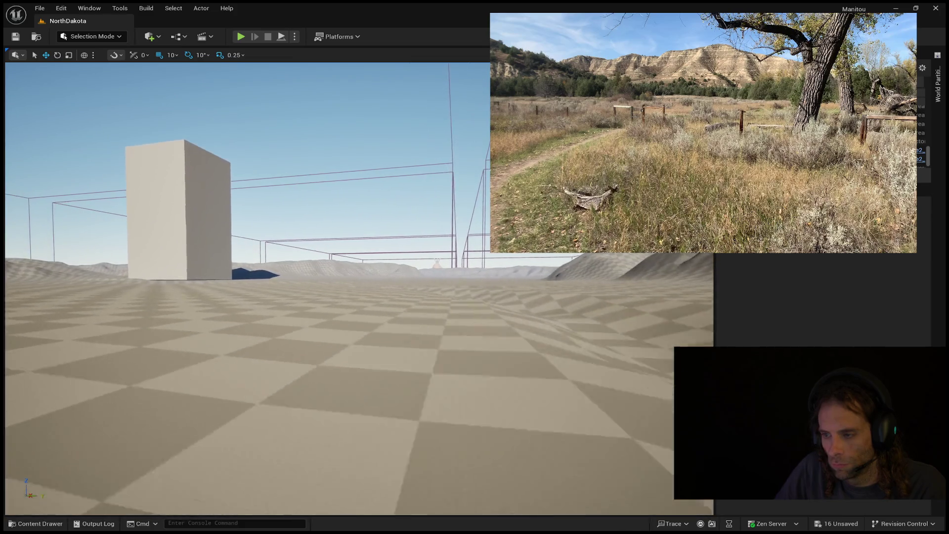
key("Left")
key("Up")
key("Left")
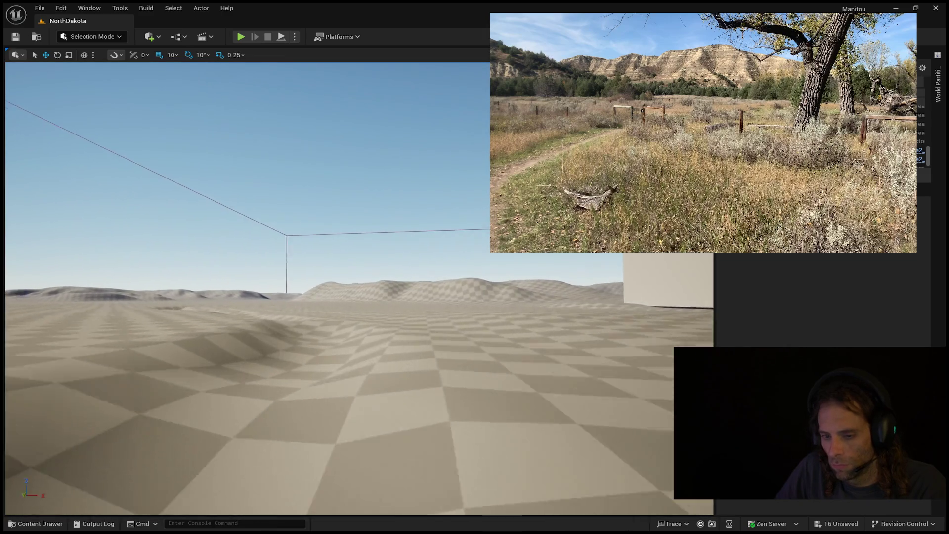
key("Left")
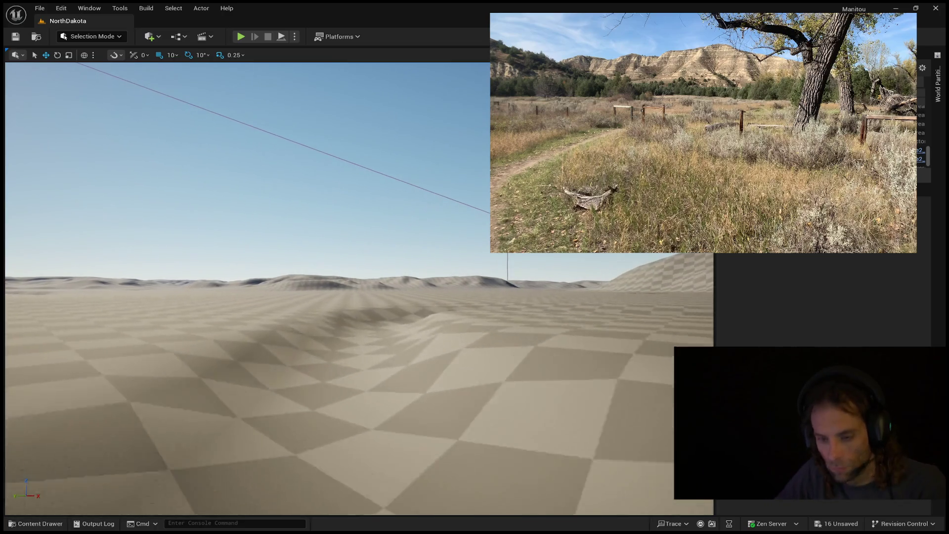
key("Right")
left_click_drag(512, 304, 512, 304)
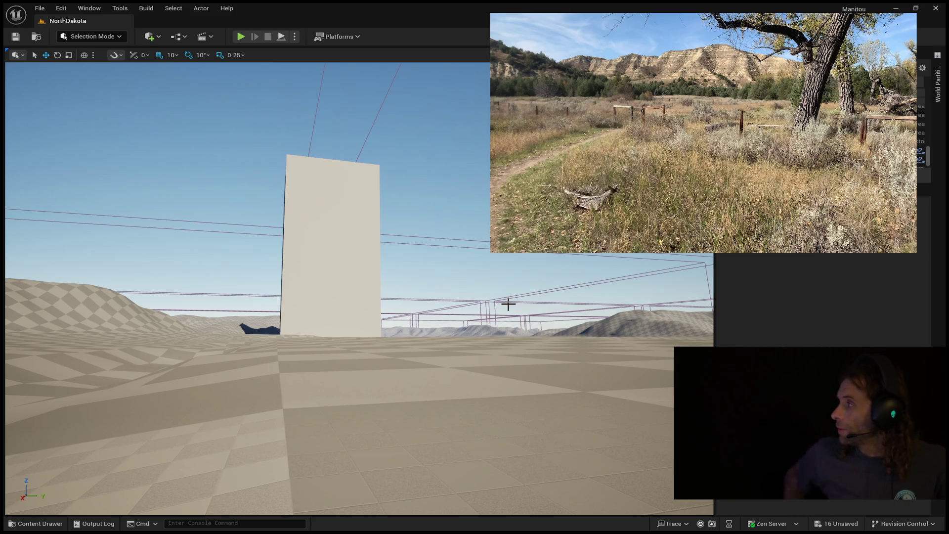
- Fly over the hill, select the flat landscape section, and start Play In Editor with Alt+P
mouse_move(275, 374)
left_mouse_down()
mouse_move(198, 373)
mouse_move(248, 352)
mouse_move(346, 351)
mouse_move(326, 349)
mouse_move(346, 349)
mouse_move(344, 337)
mouse_move(324, 336)
mouse_move(344, 336)
left_mouse_up()
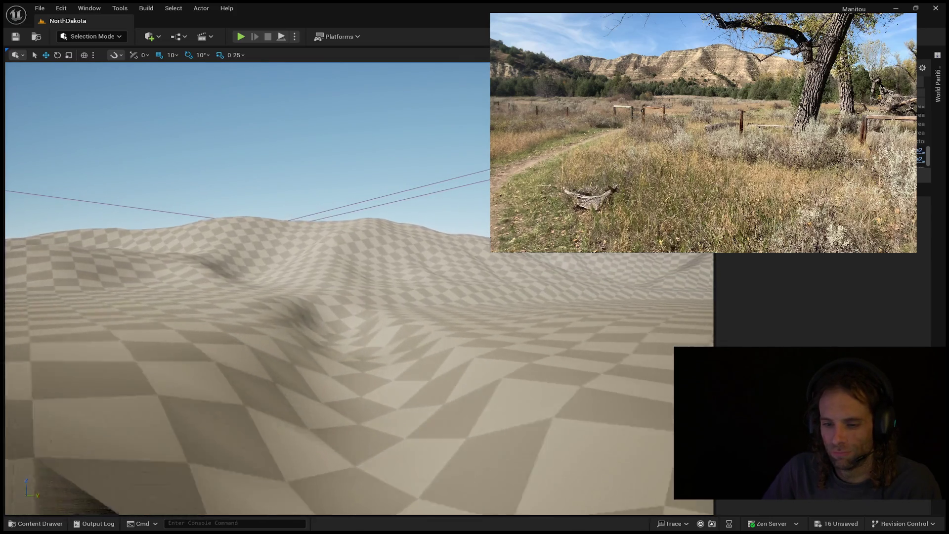
left_click_drag(344, 336, 403, 336)
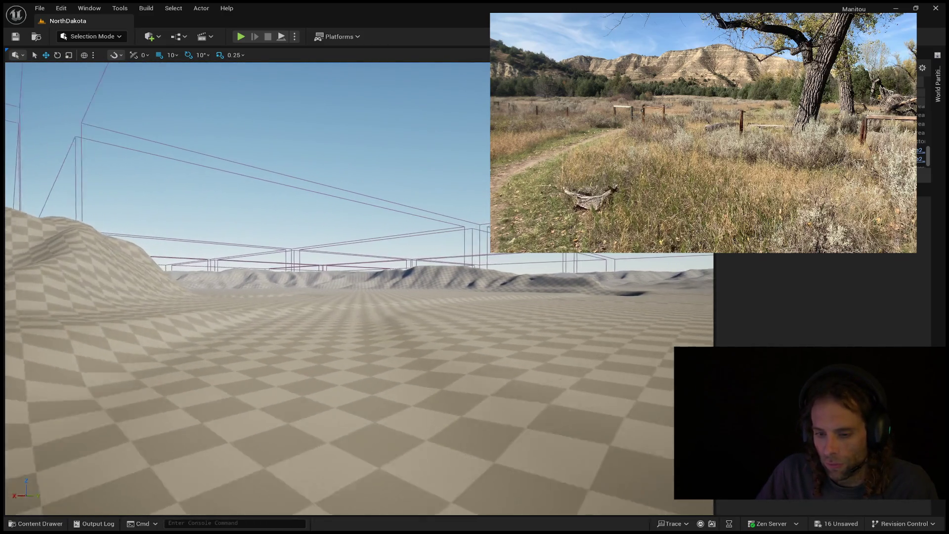
left_click(398, 358)
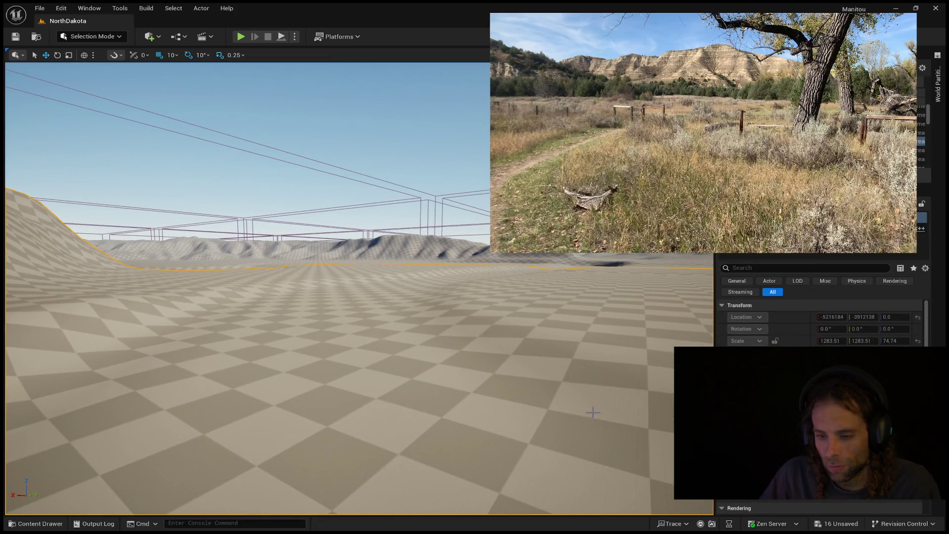
left_click_drag(587, 411, 591, 392)
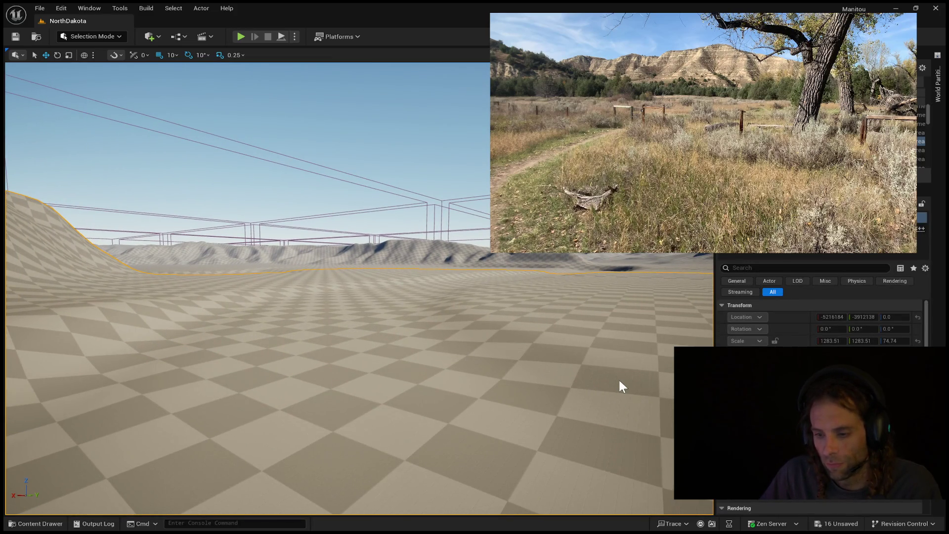
key("alt+p")
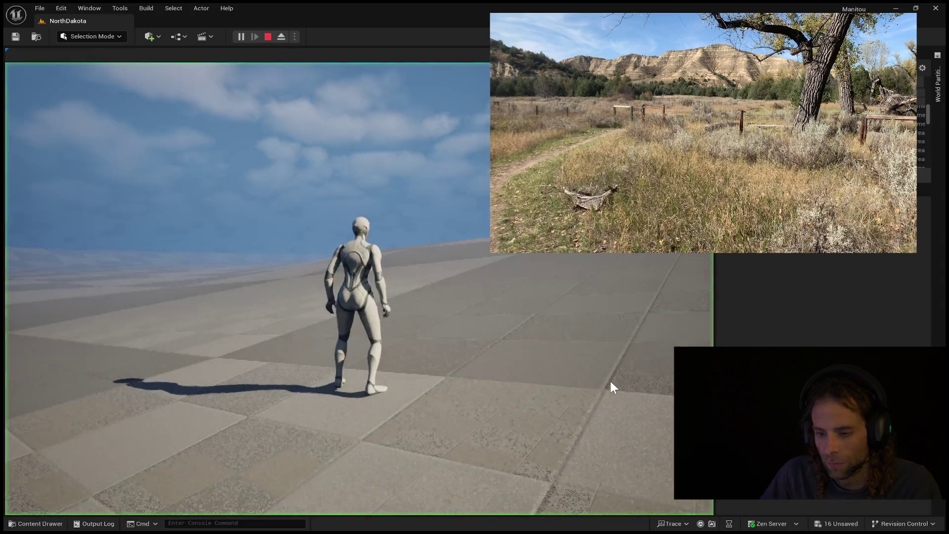
key("w")
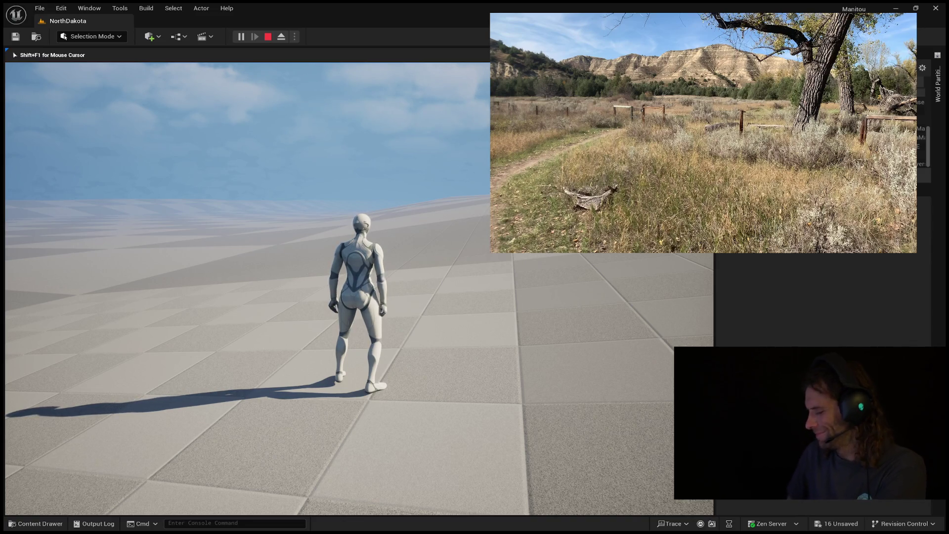
key("w")
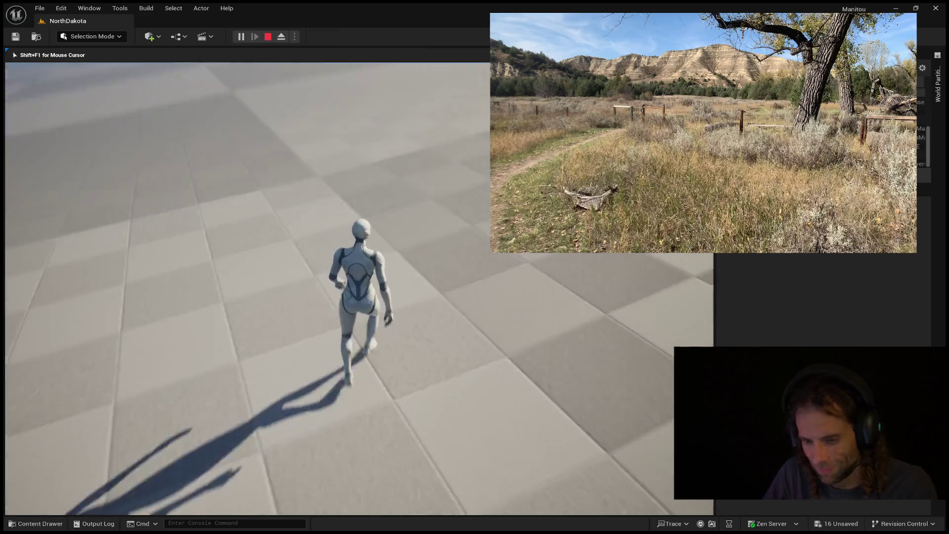
- Run the mannequin right and forward, jump twice, then stop the play test
key("d")
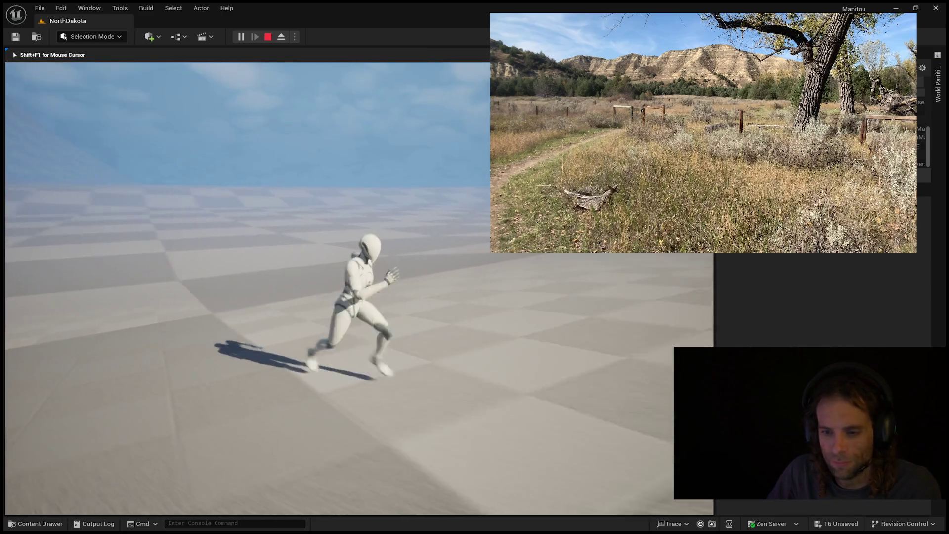
key("w")
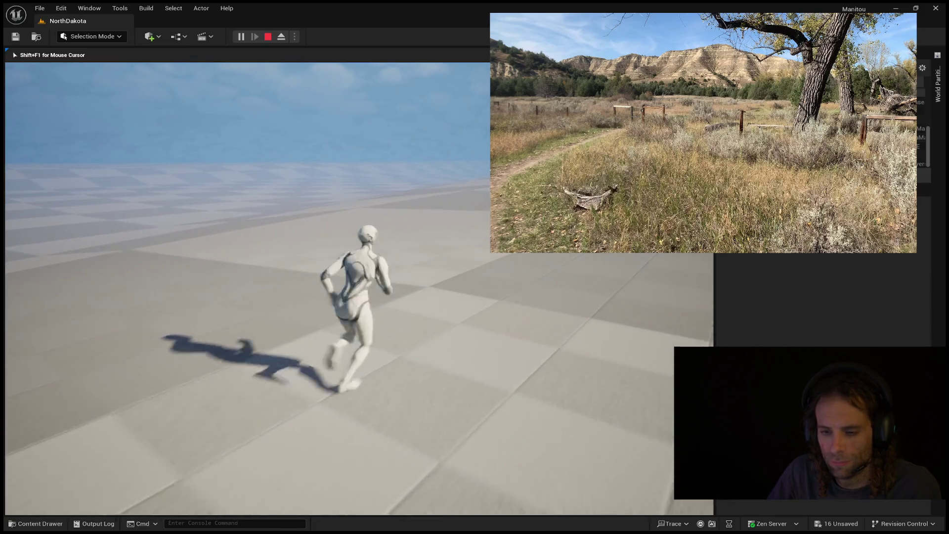
key("space")
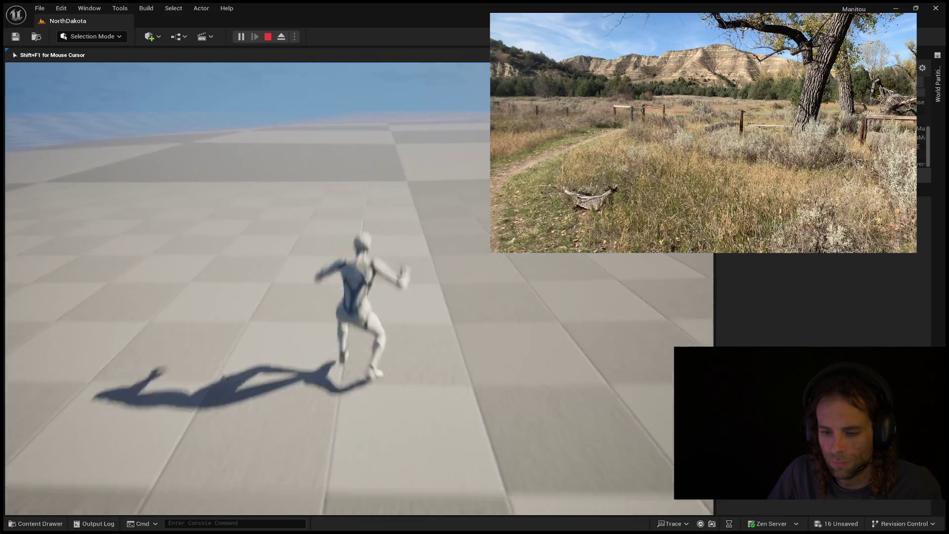
key("space")
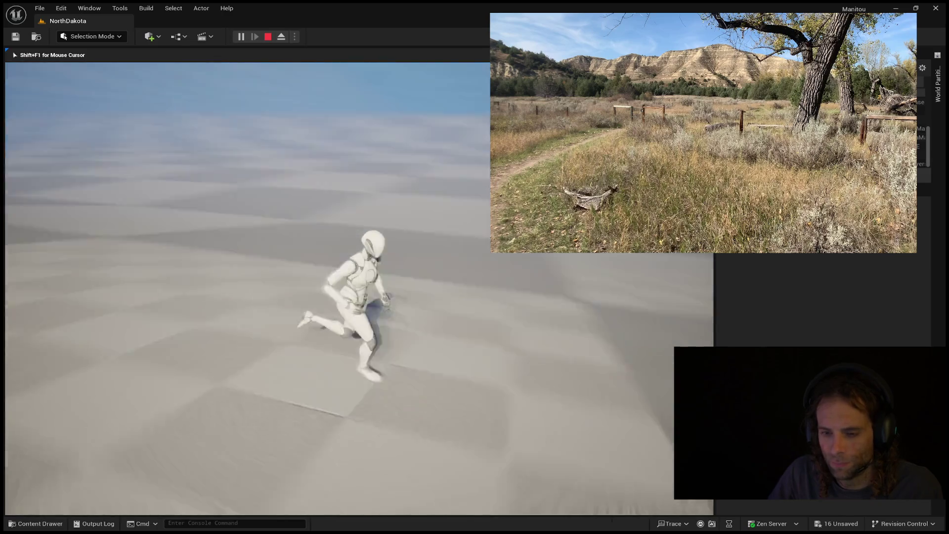
key("Escape")
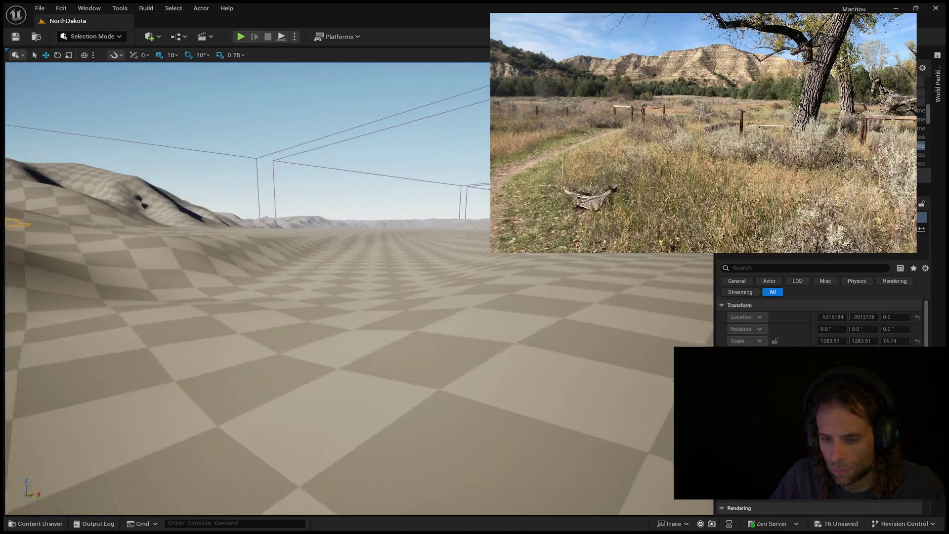
left_click(283, 371)
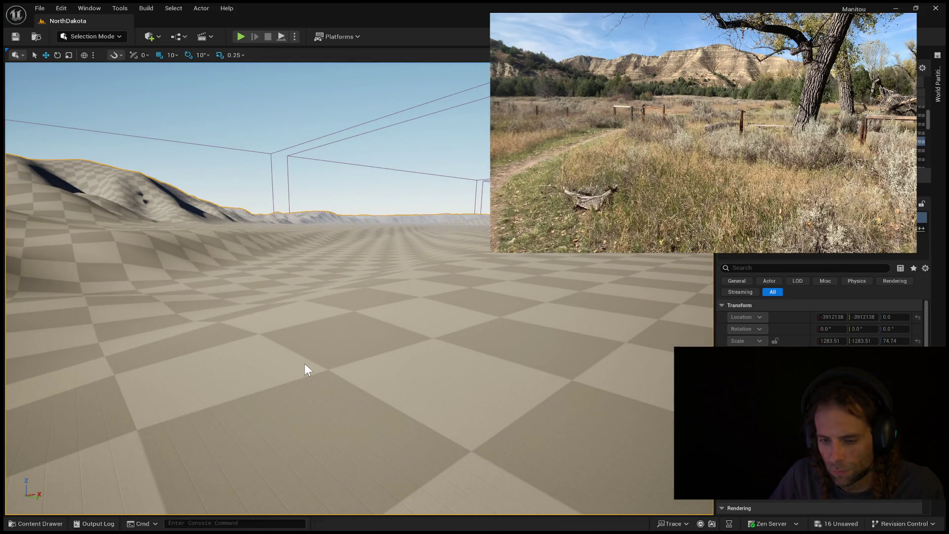
key("alt+p")
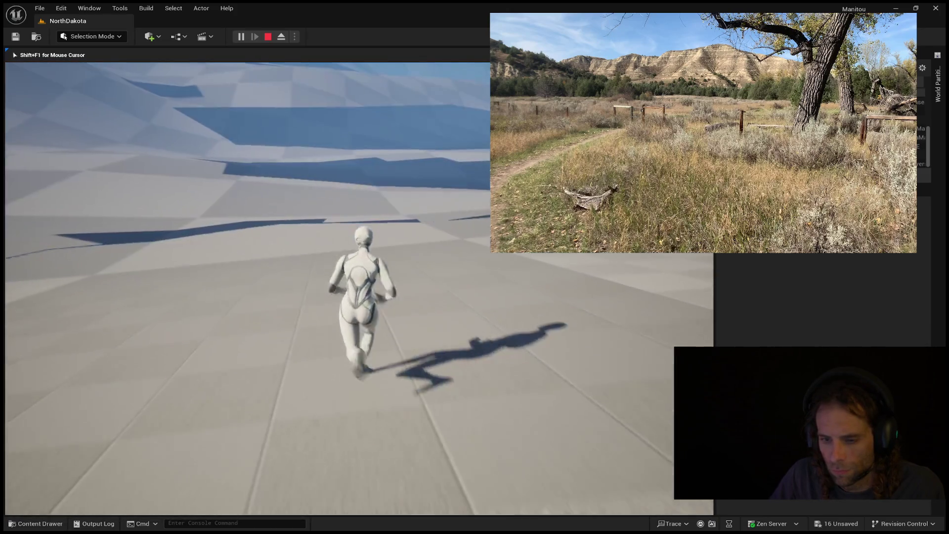
key("space")
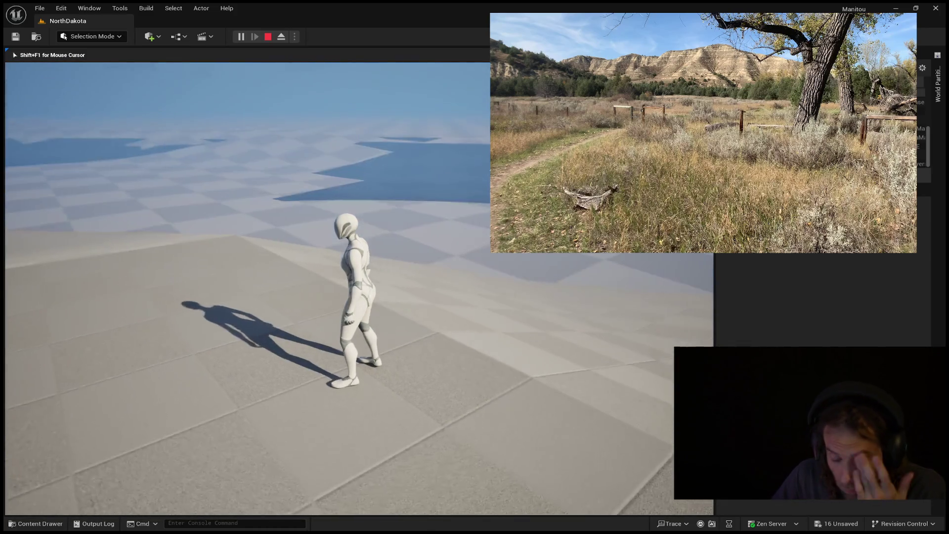
key("Escape")
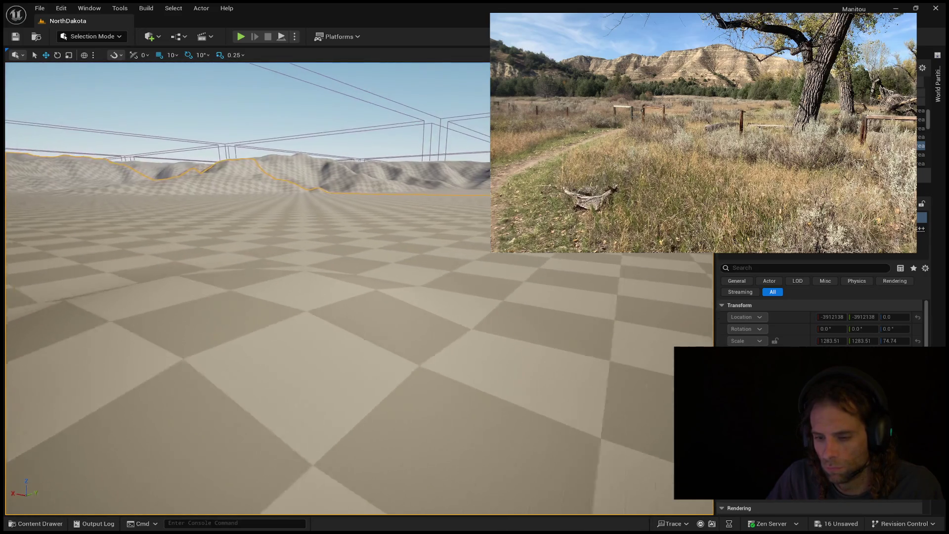
- Frame the dunes from farther away and switch to Landscape Mode's Sculpt tab with Shift+2
key("s")
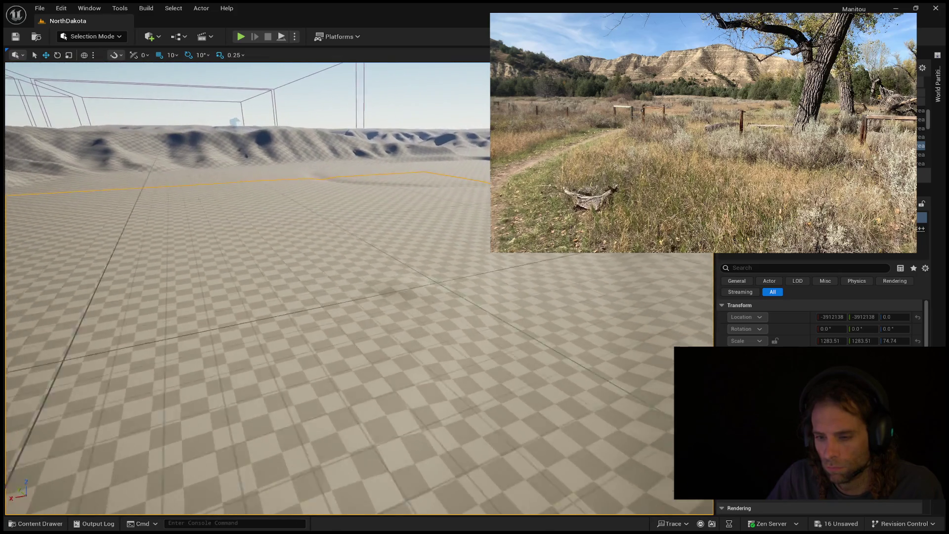
key("w")
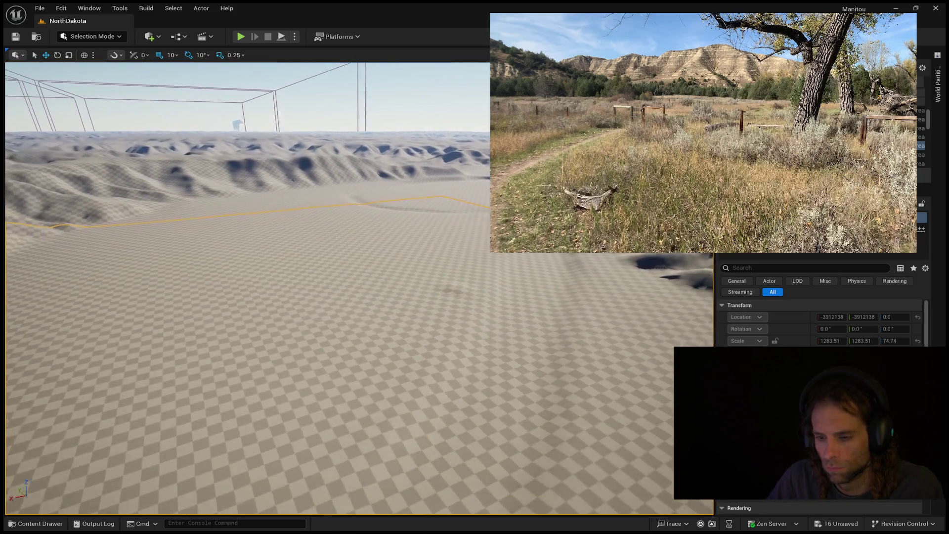
key("s")
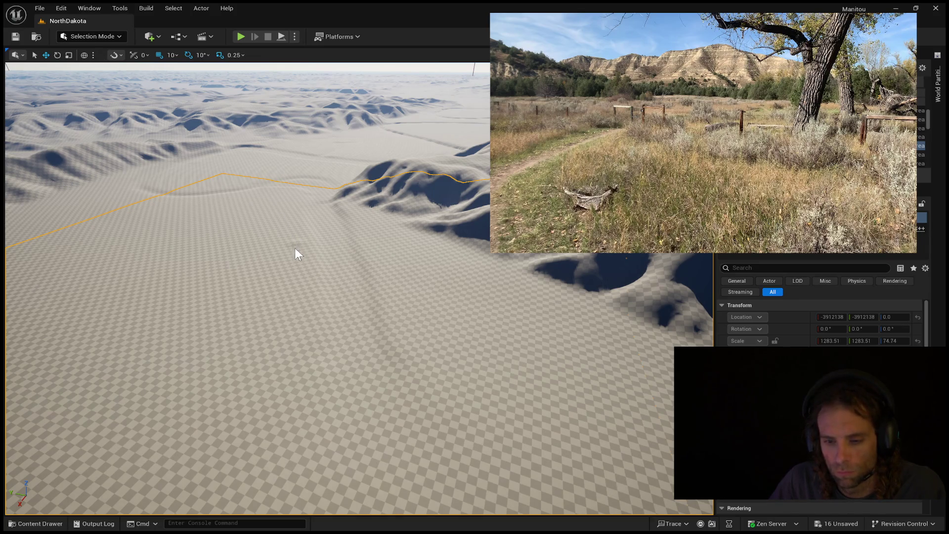
key("shift+2")
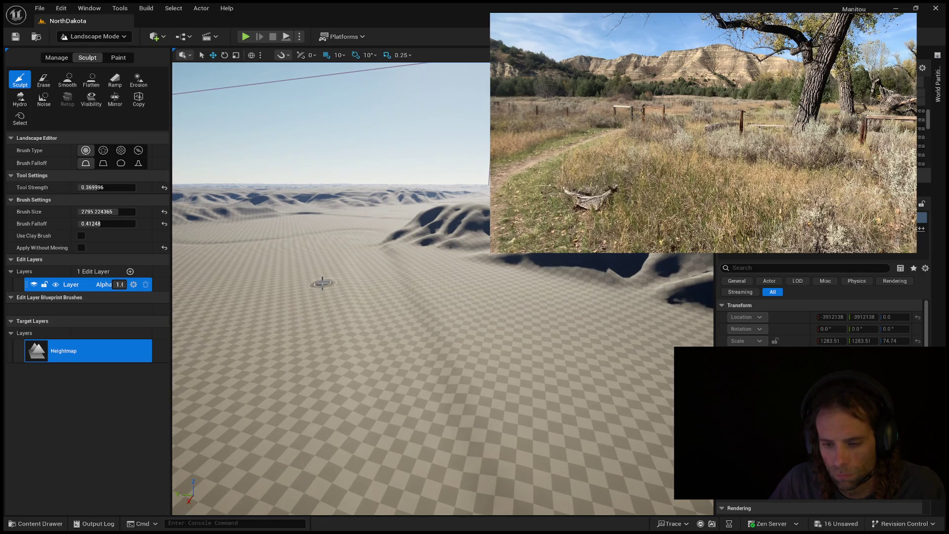
- Choose the Flatten tool and flatten a patch near the top-left of the floor
key("w")
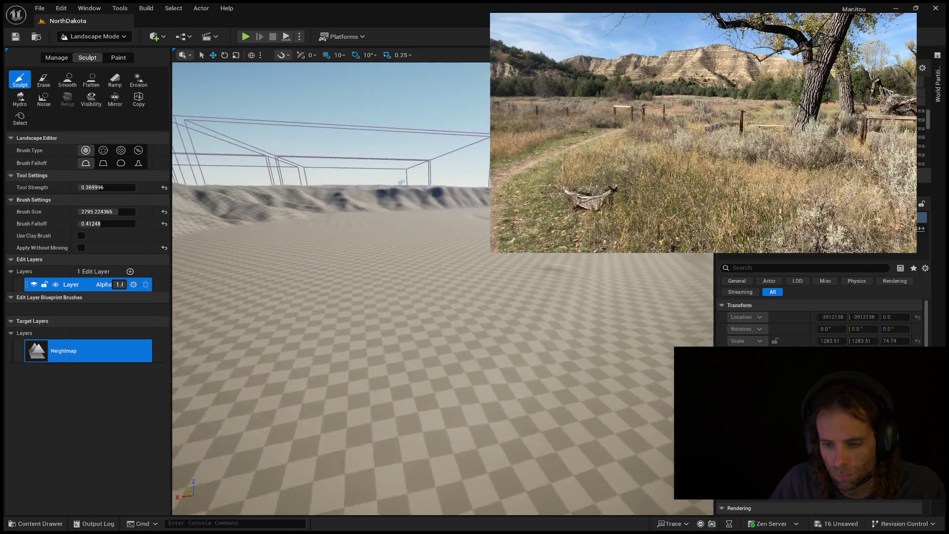
key("w")
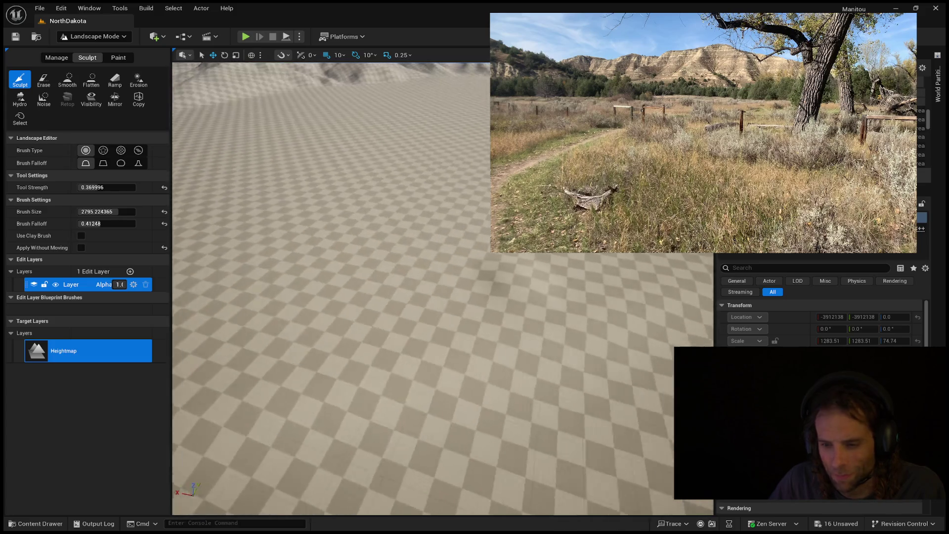
left_click(91, 81)
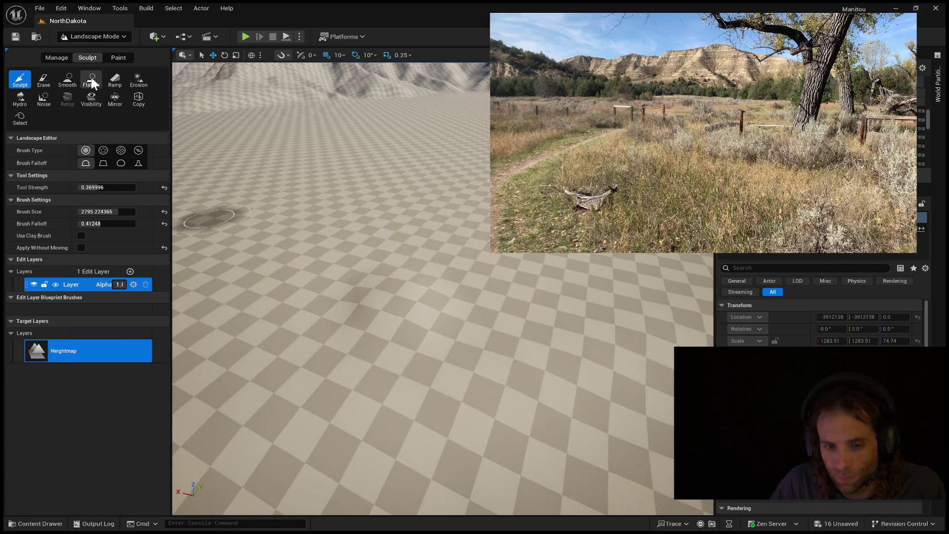
mouse_move(458, 229)
left_mouse_down()
mouse_move(425, 281)
mouse_move(360, 330)
mouse_move(378, 255)
mouse_move(458, 210)
left_mouse_up()
- Fly around the flattened floor to inspect it against the distant hills
key("w")
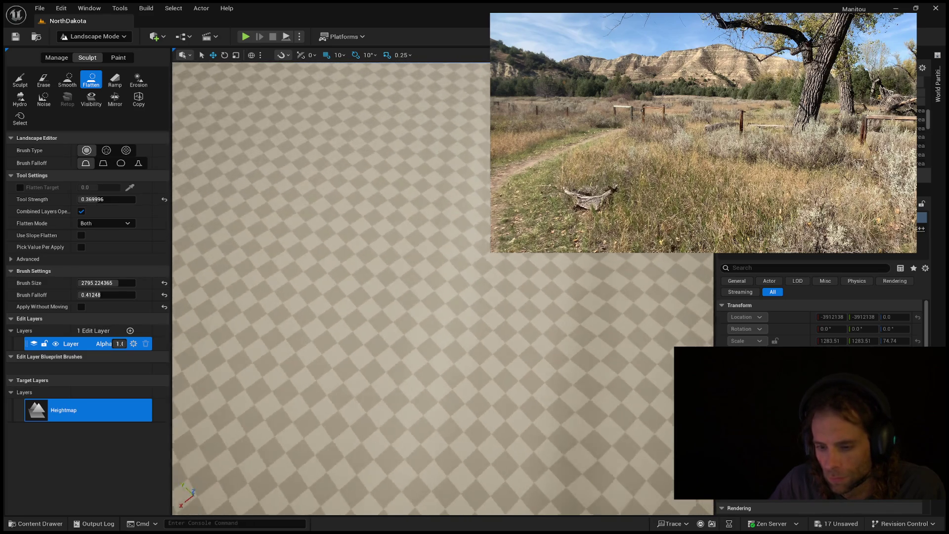
key("s")
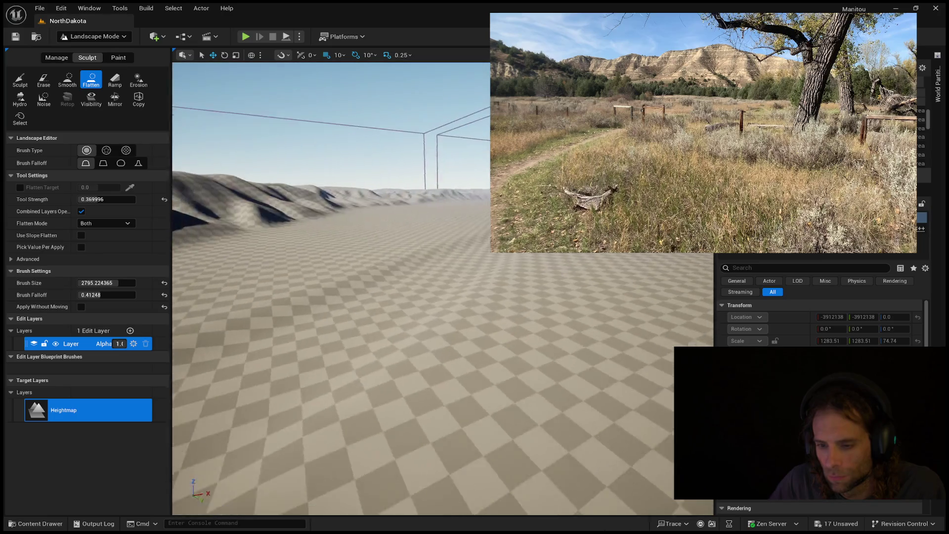
key("w")
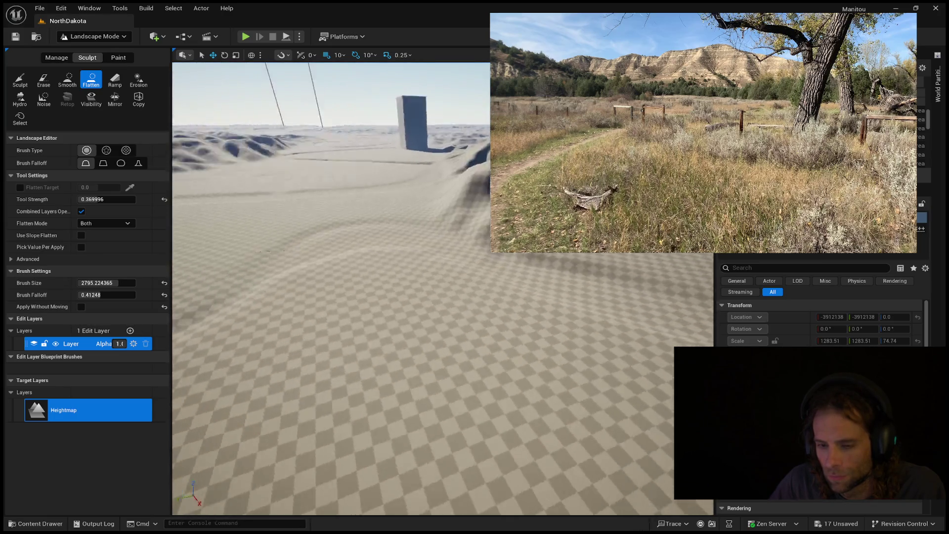
key("s")
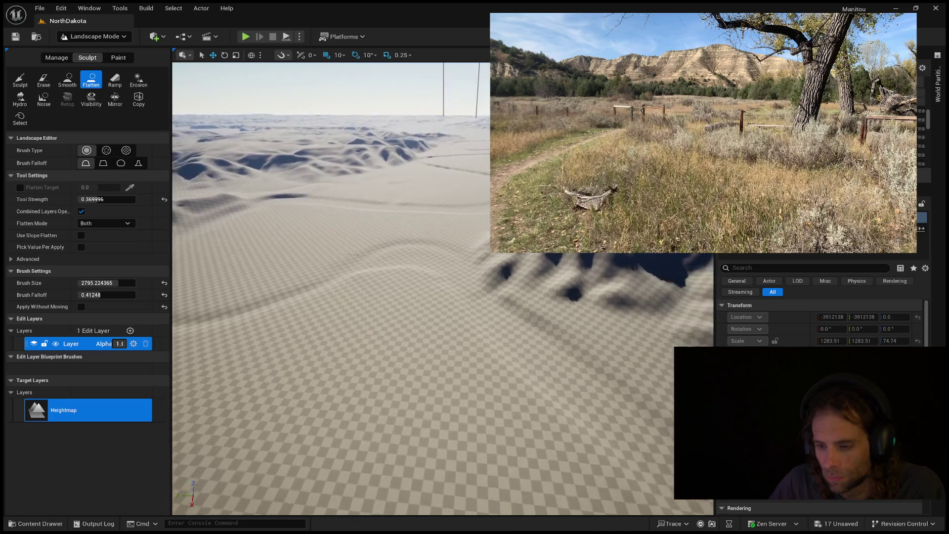
key("s")
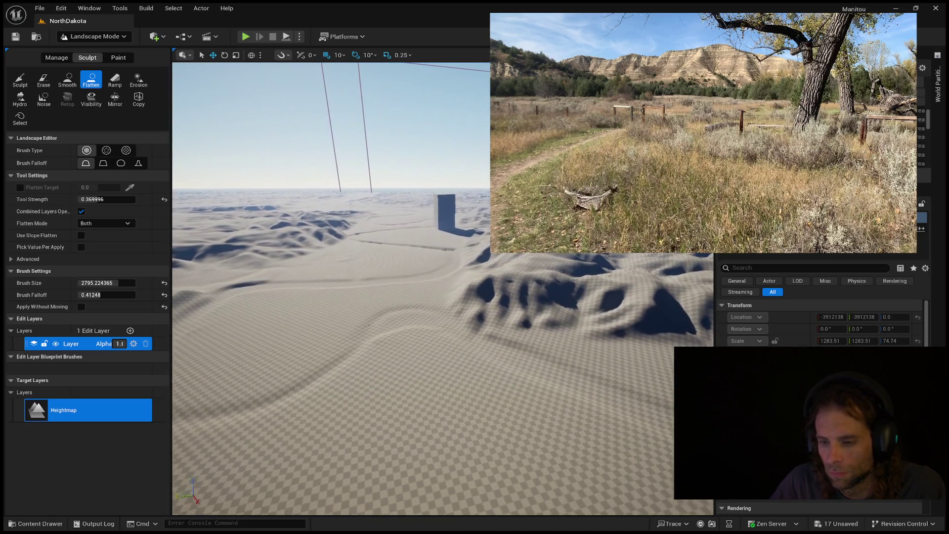
key("d")
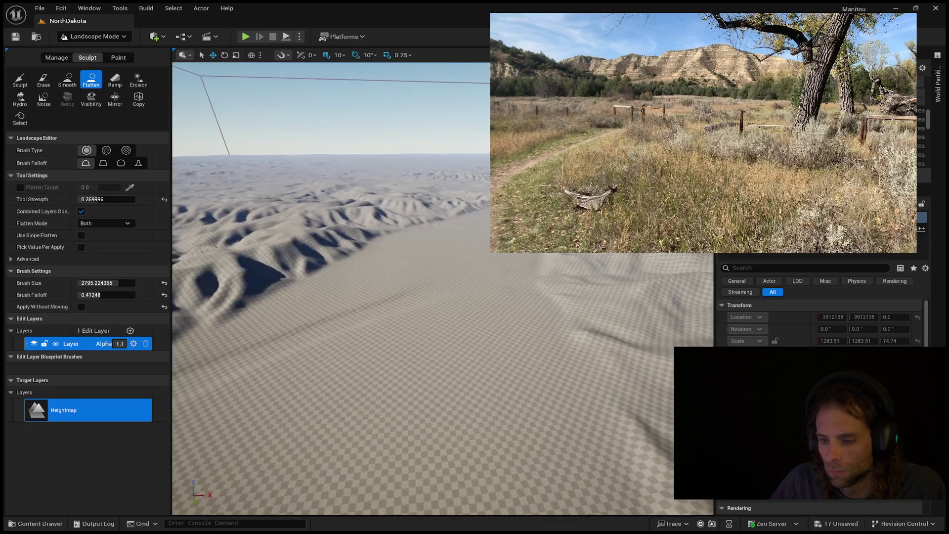
key("w")
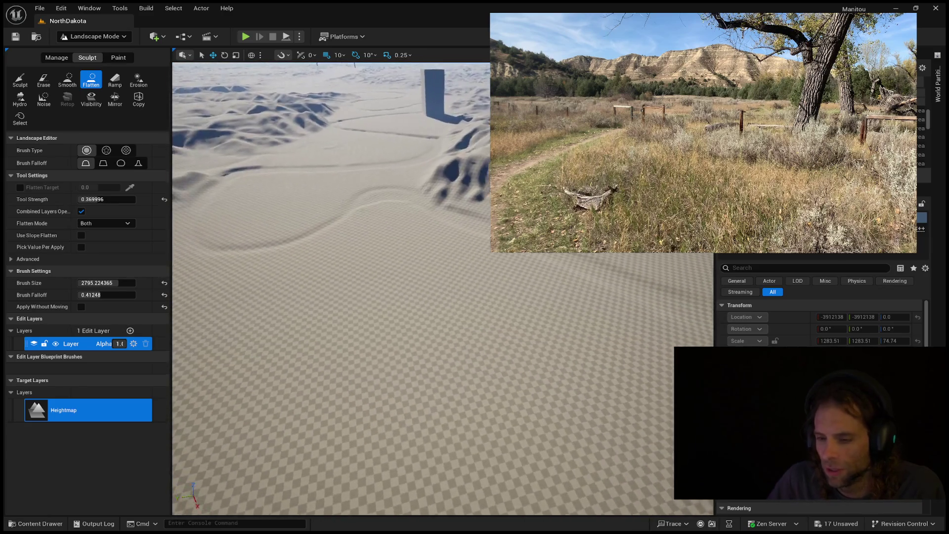
key("s")
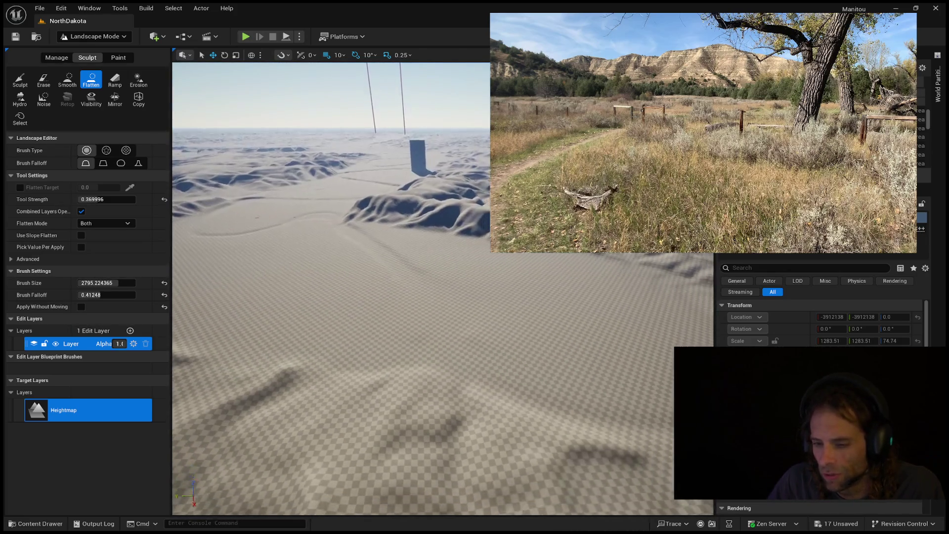
key("s")
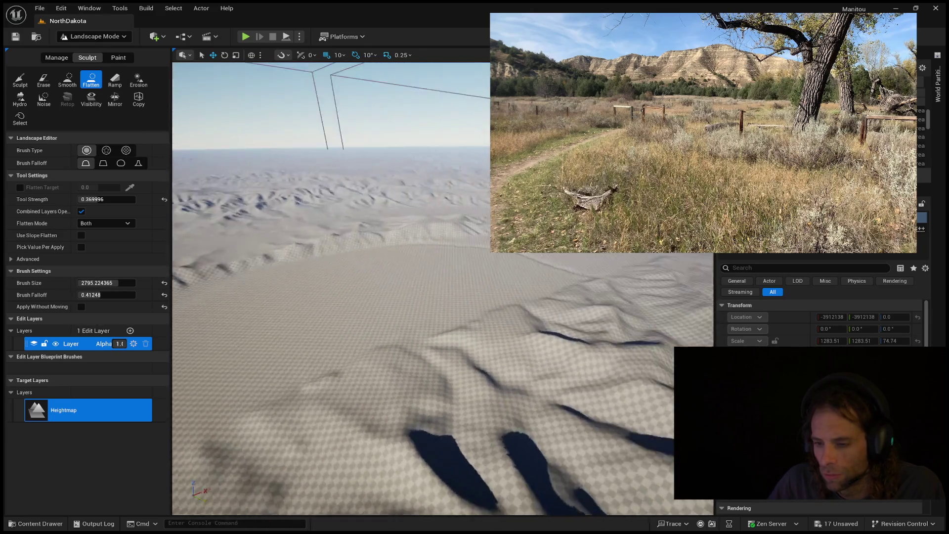
key("w")
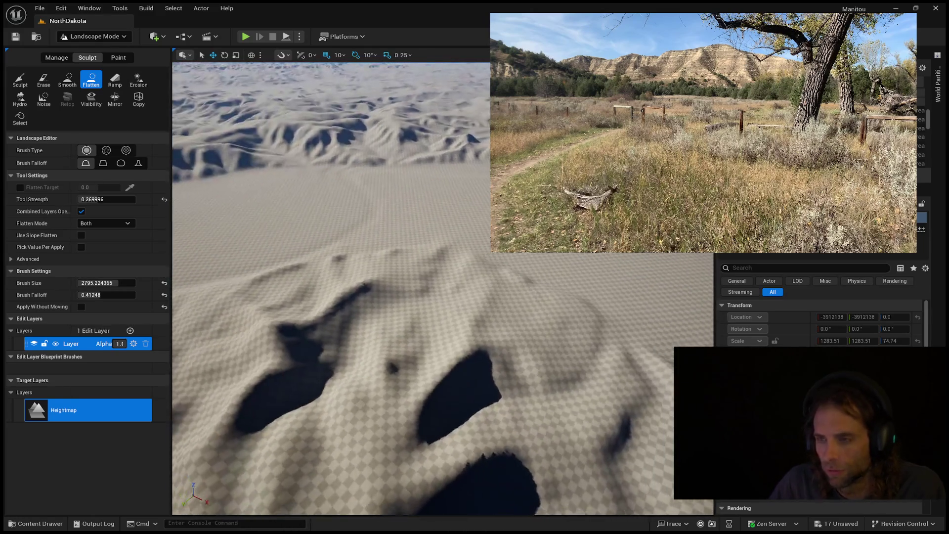
key("s")
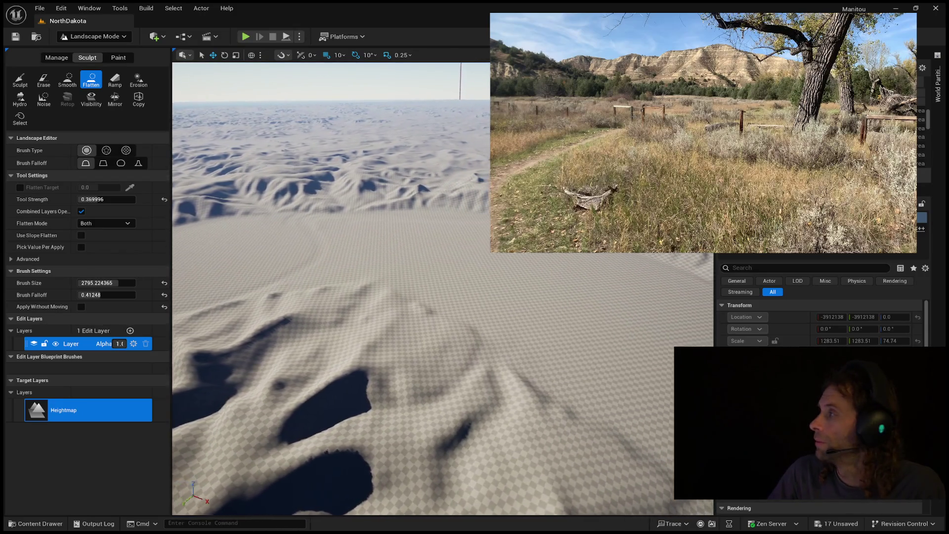
key("w")
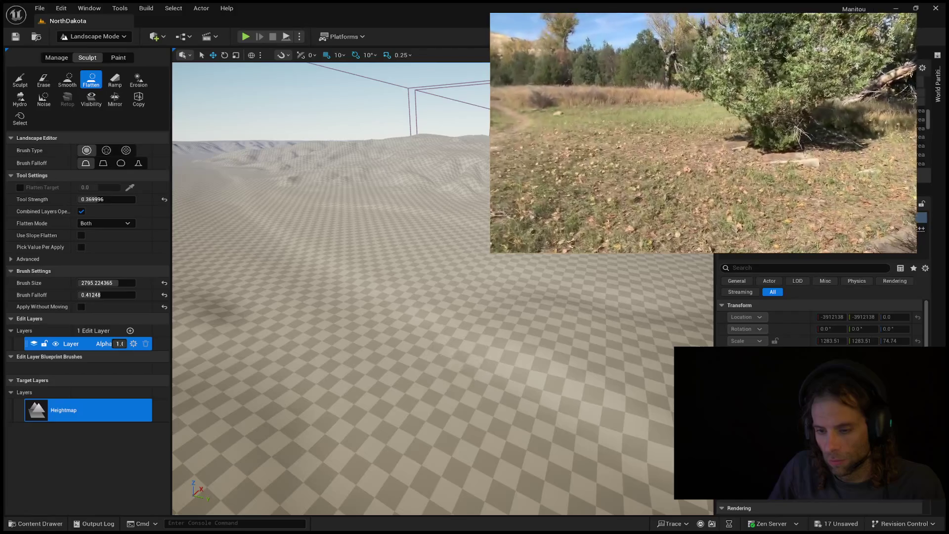
- Start Play In Editor with Alt+P and run the mannequin forward across the flattened ground
key("alt+p")
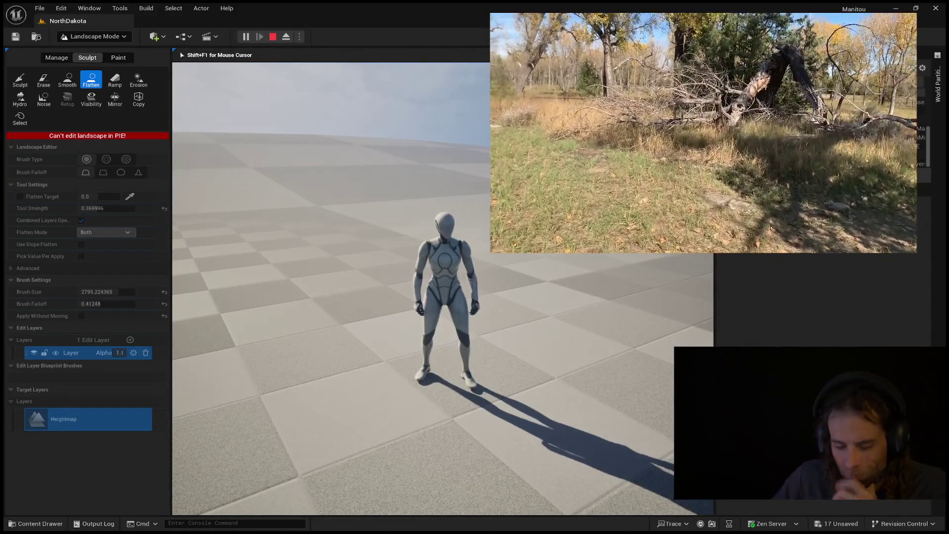
key("w")
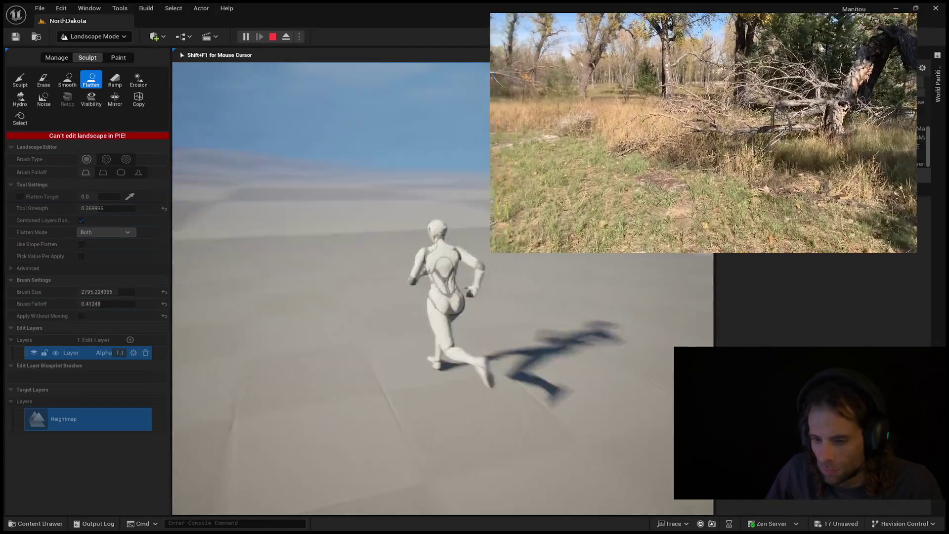